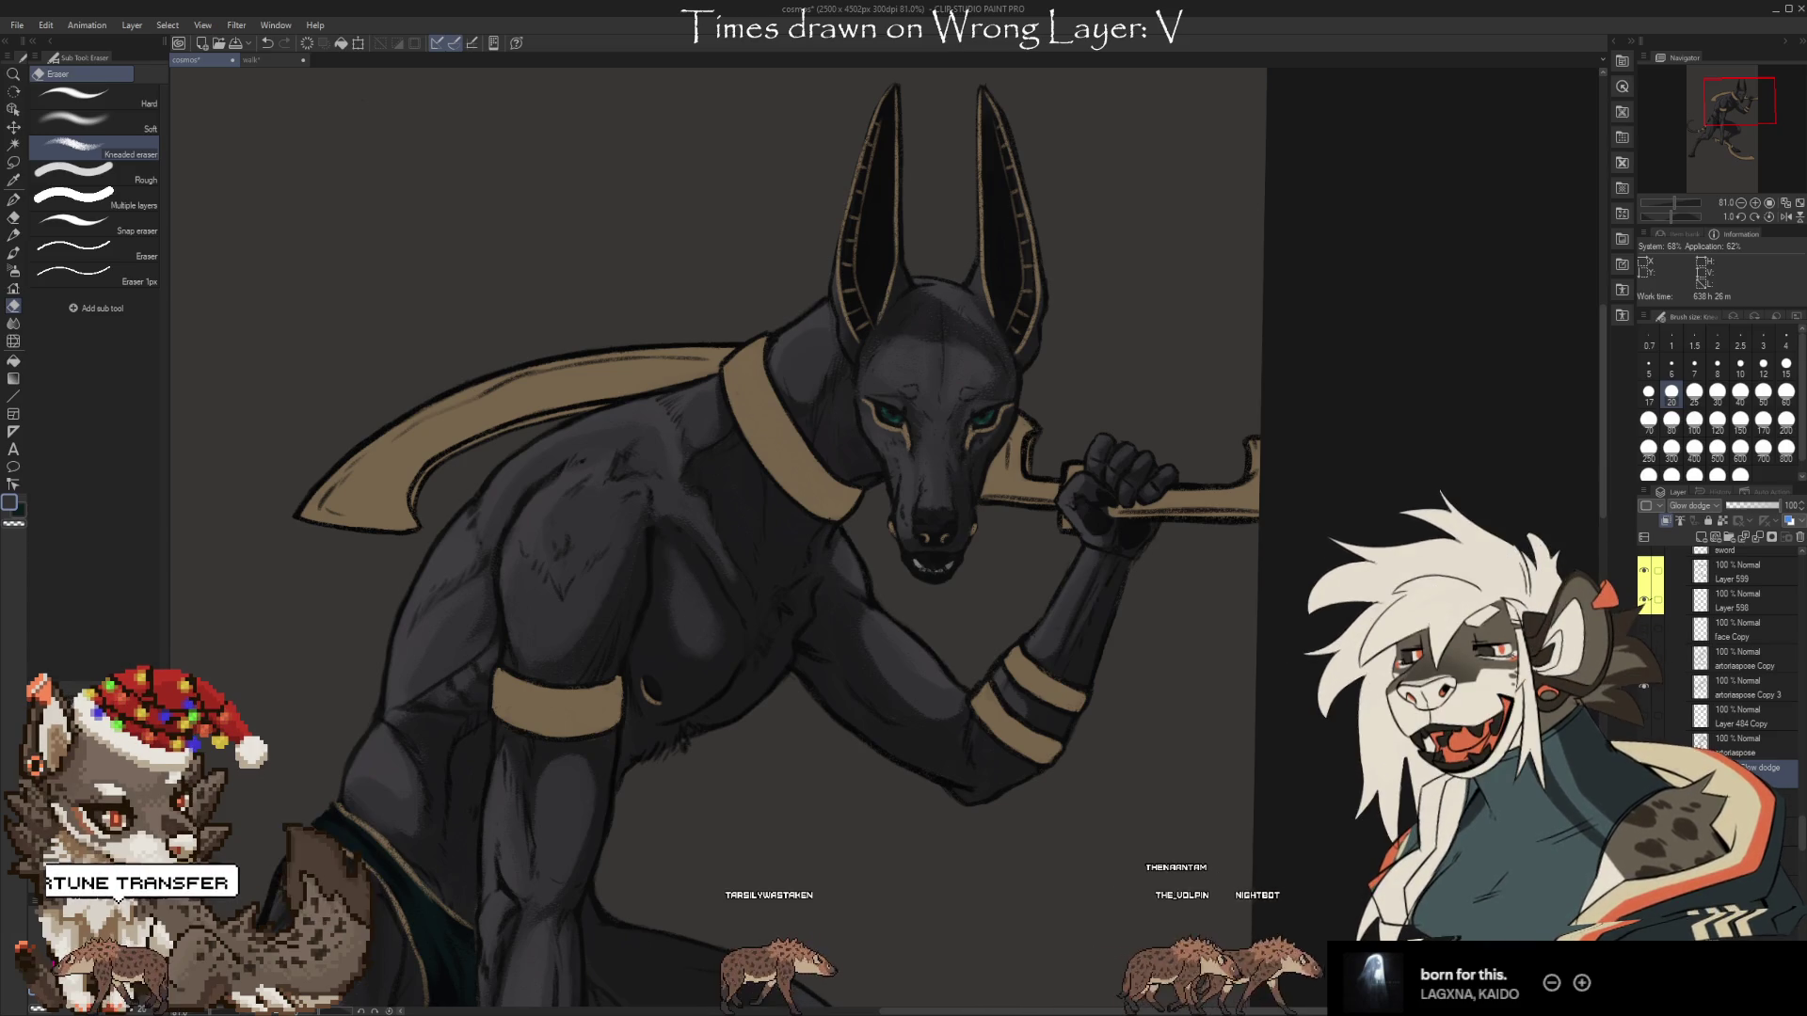
Paint and soften glow-dodge highlights on the jackal's chest, belly and thigh muscles.
key(b)
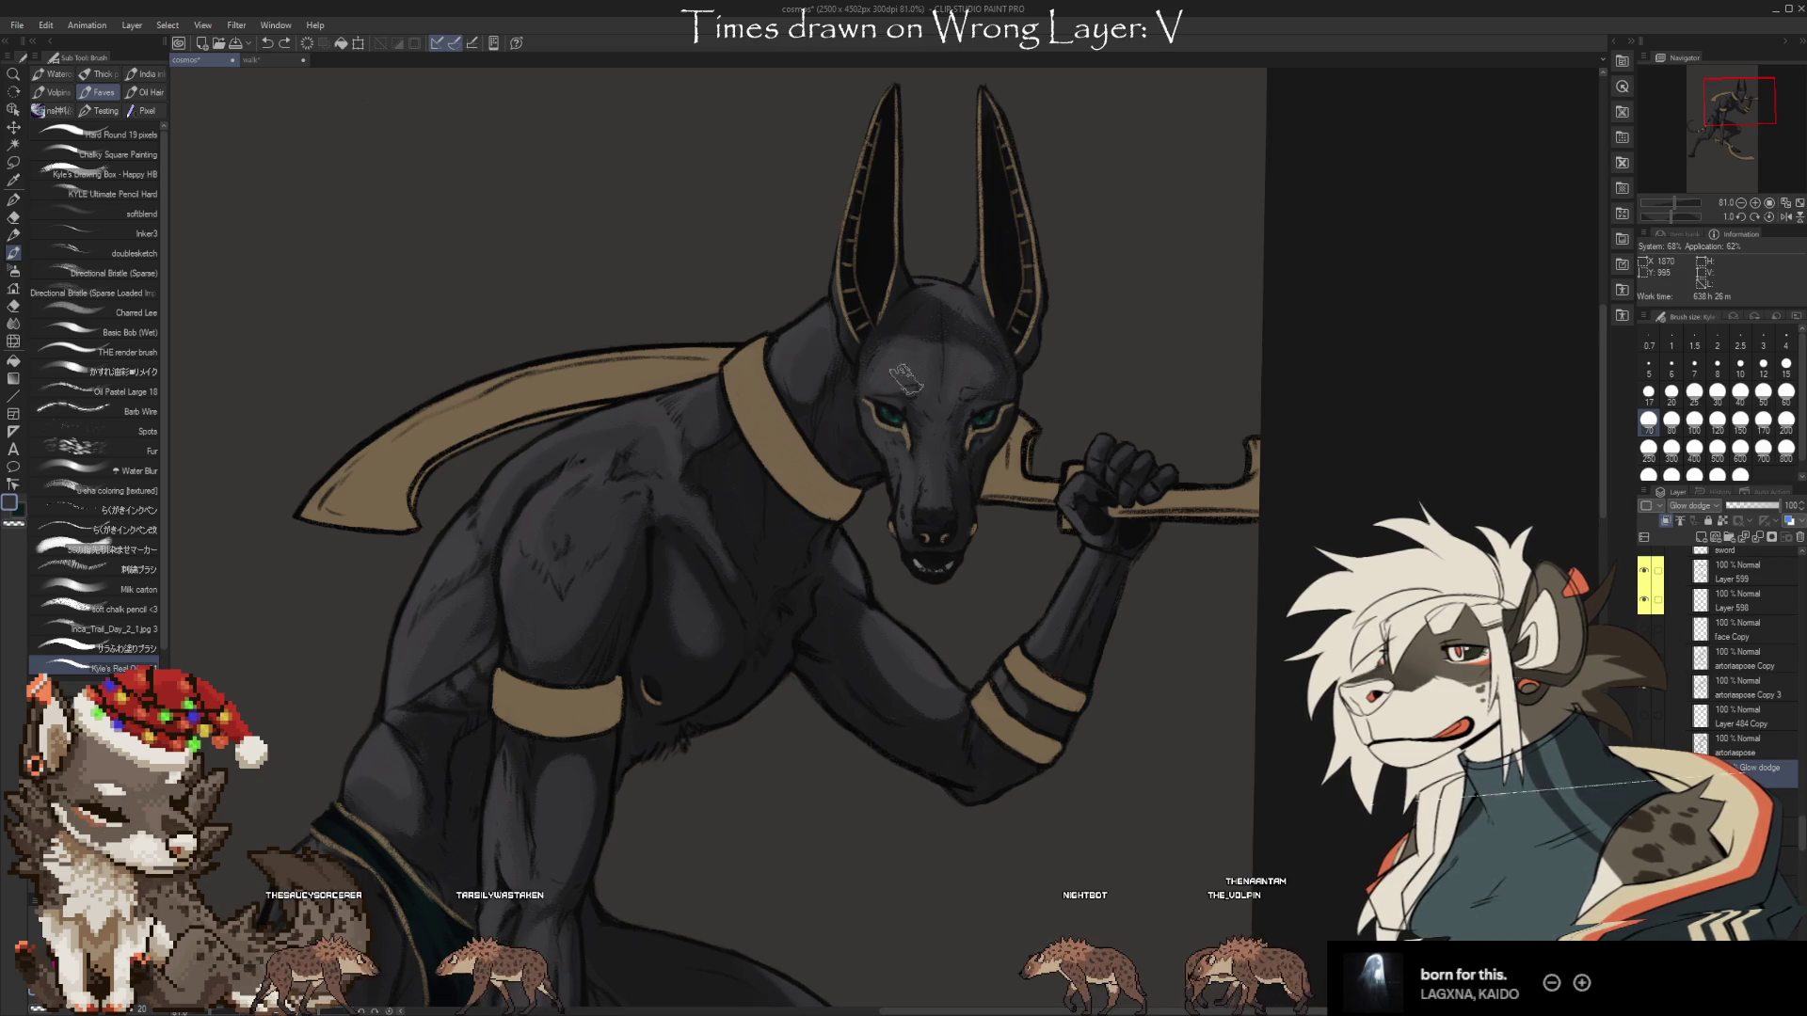
scroll(903, 381, down, 3)
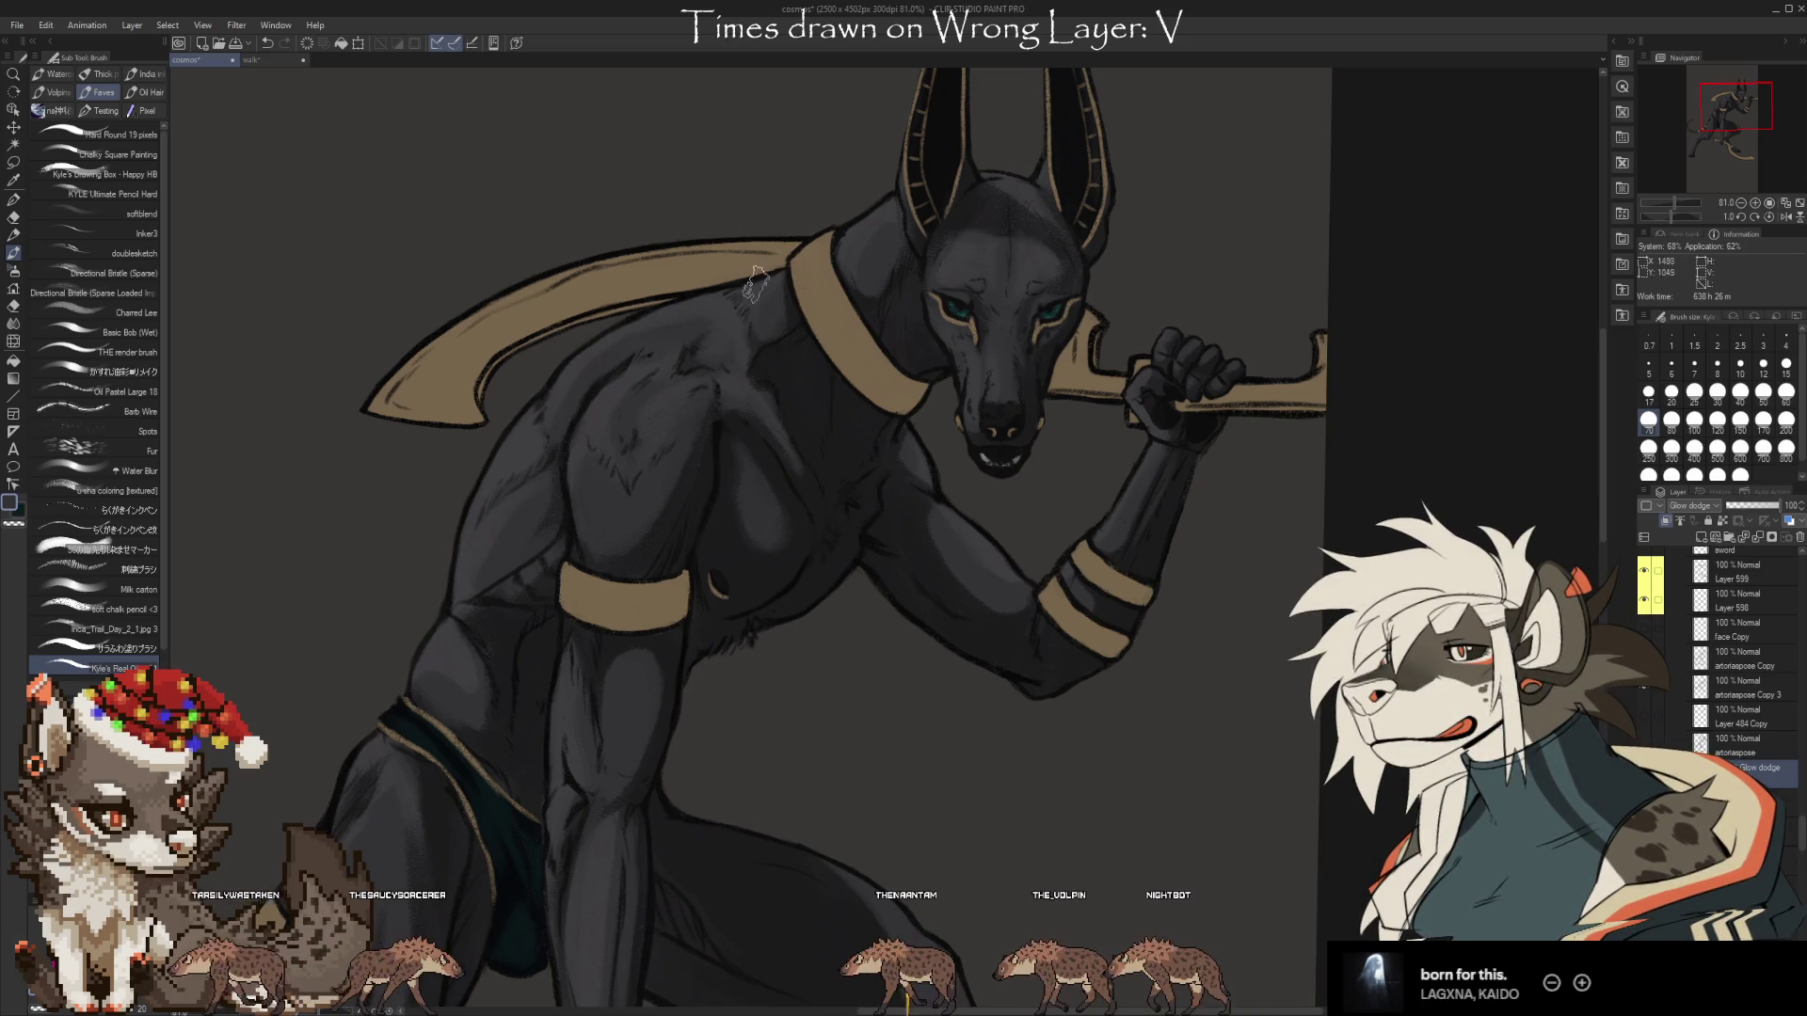
scroll(743, 405, down, 3)
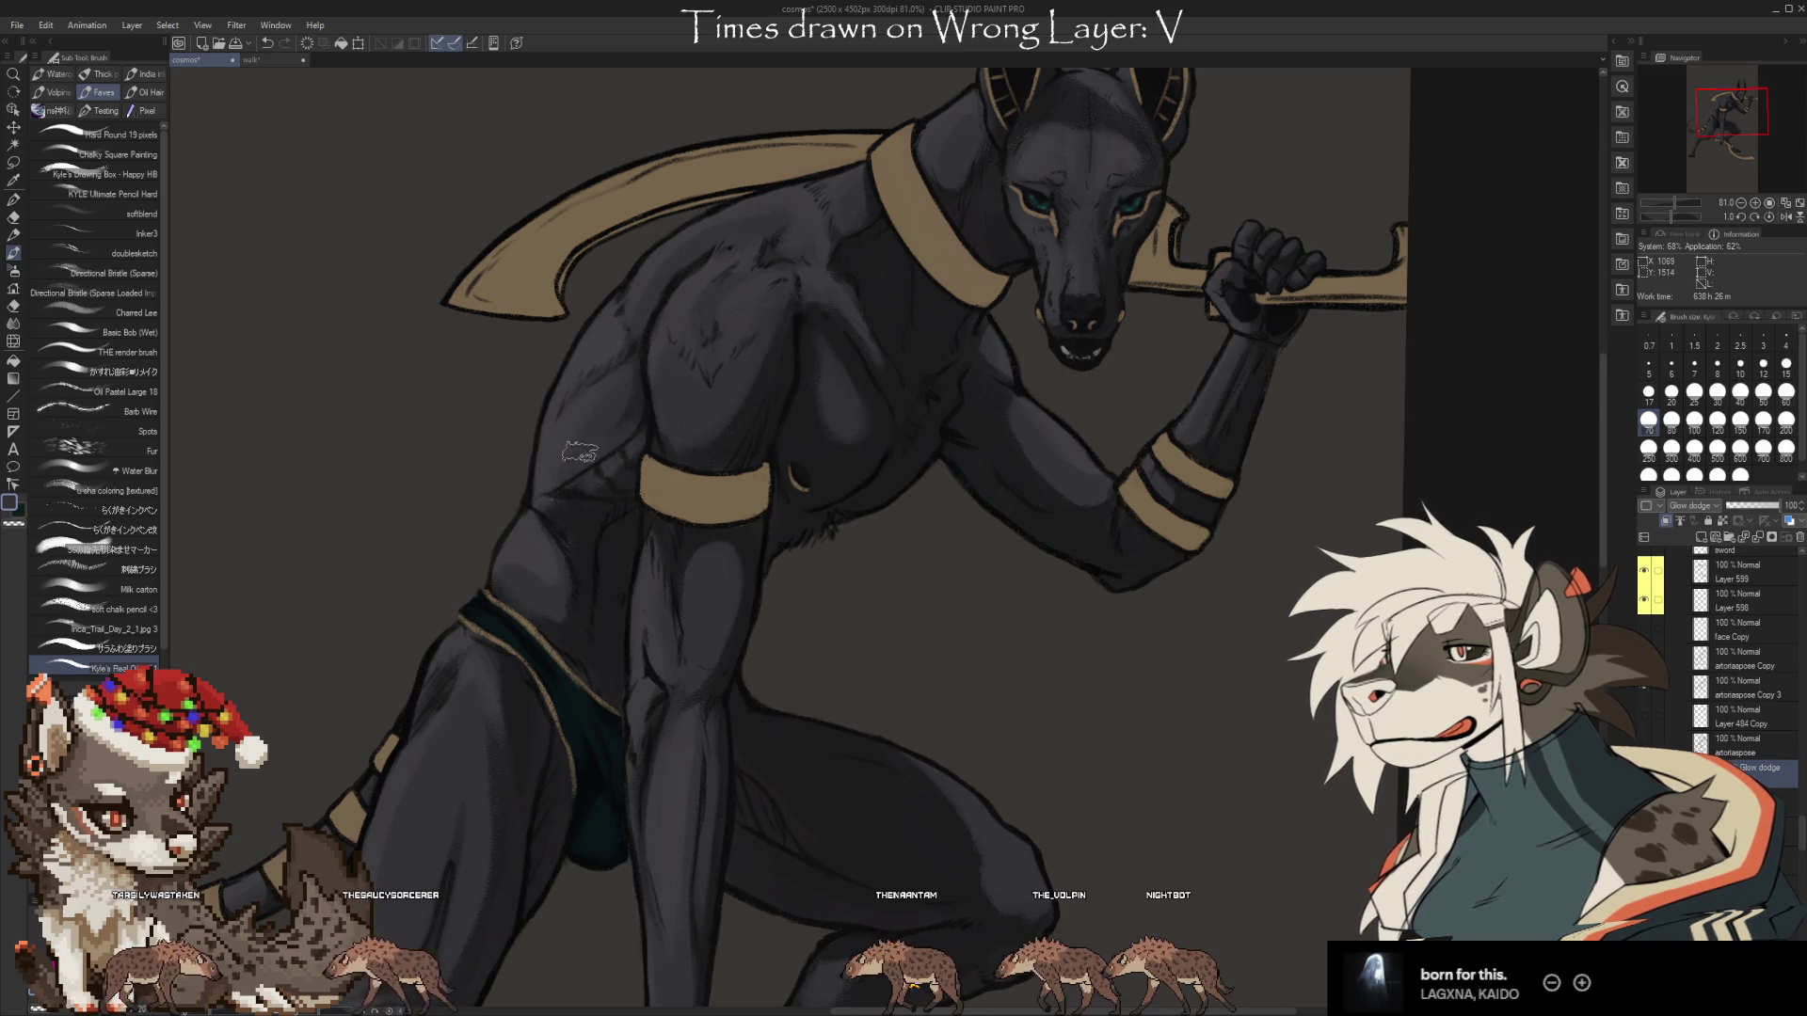
key(e)
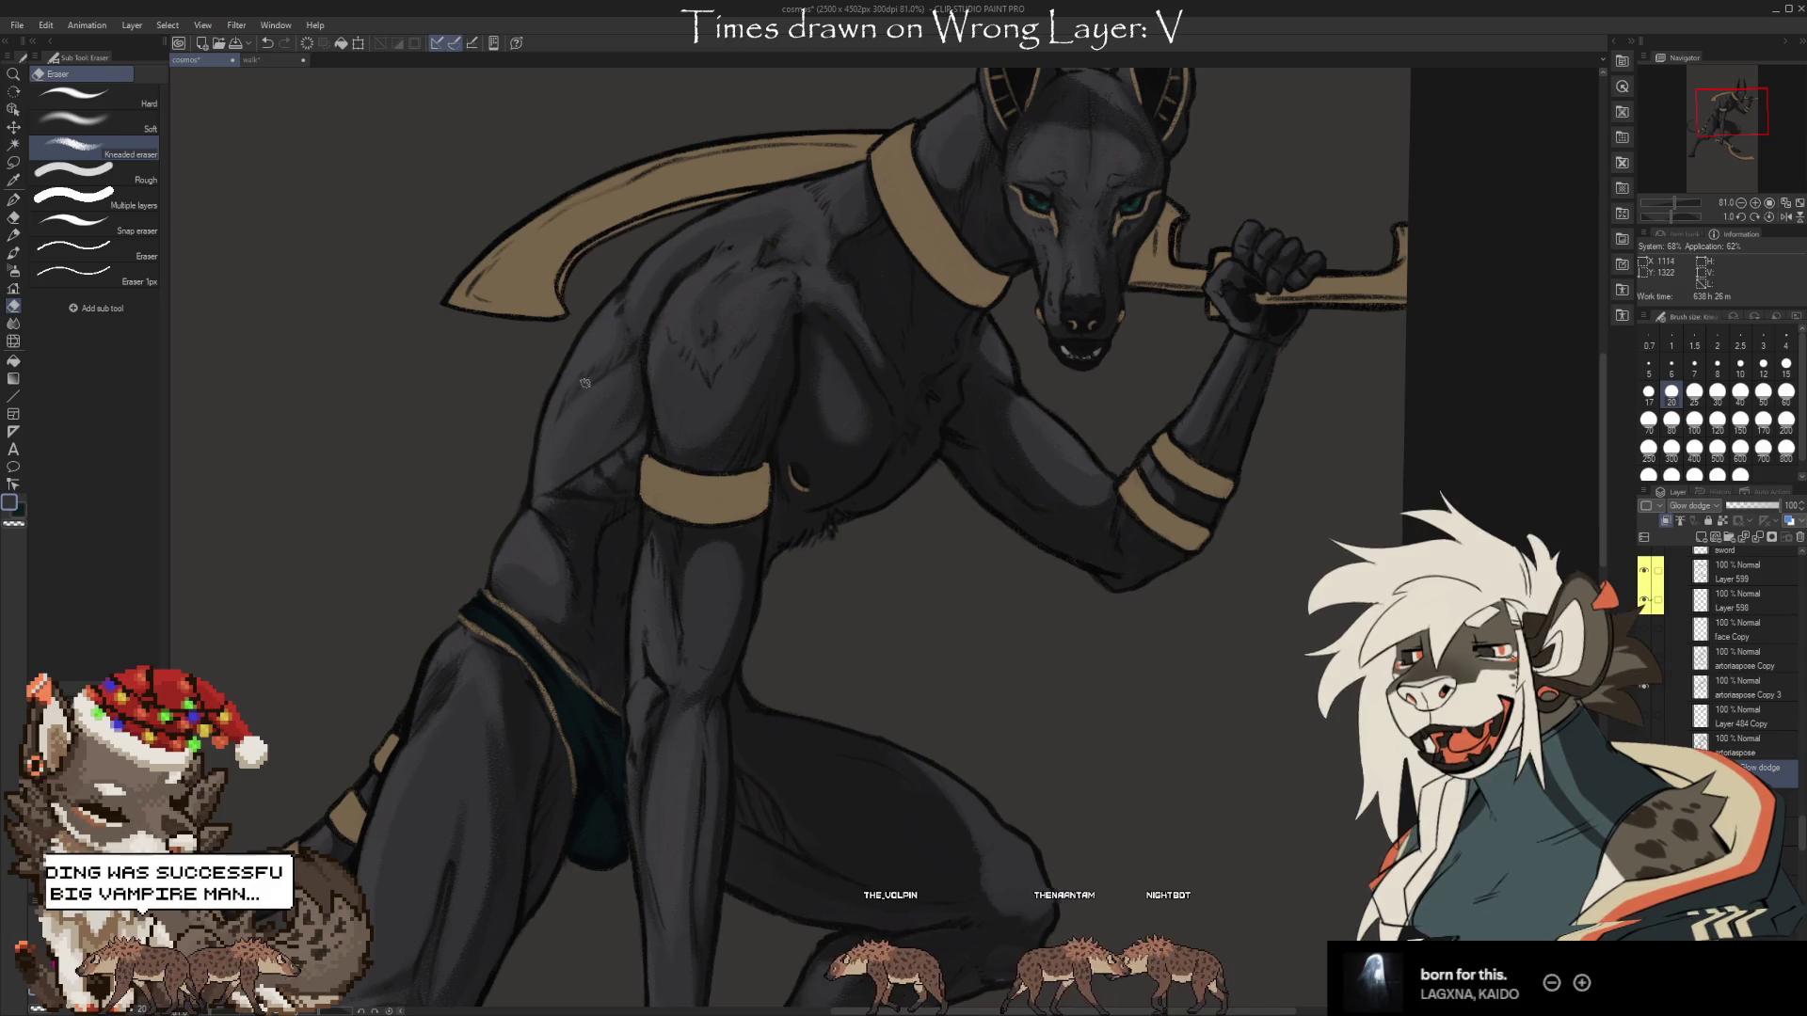
drag(649, 393, 739, 323)
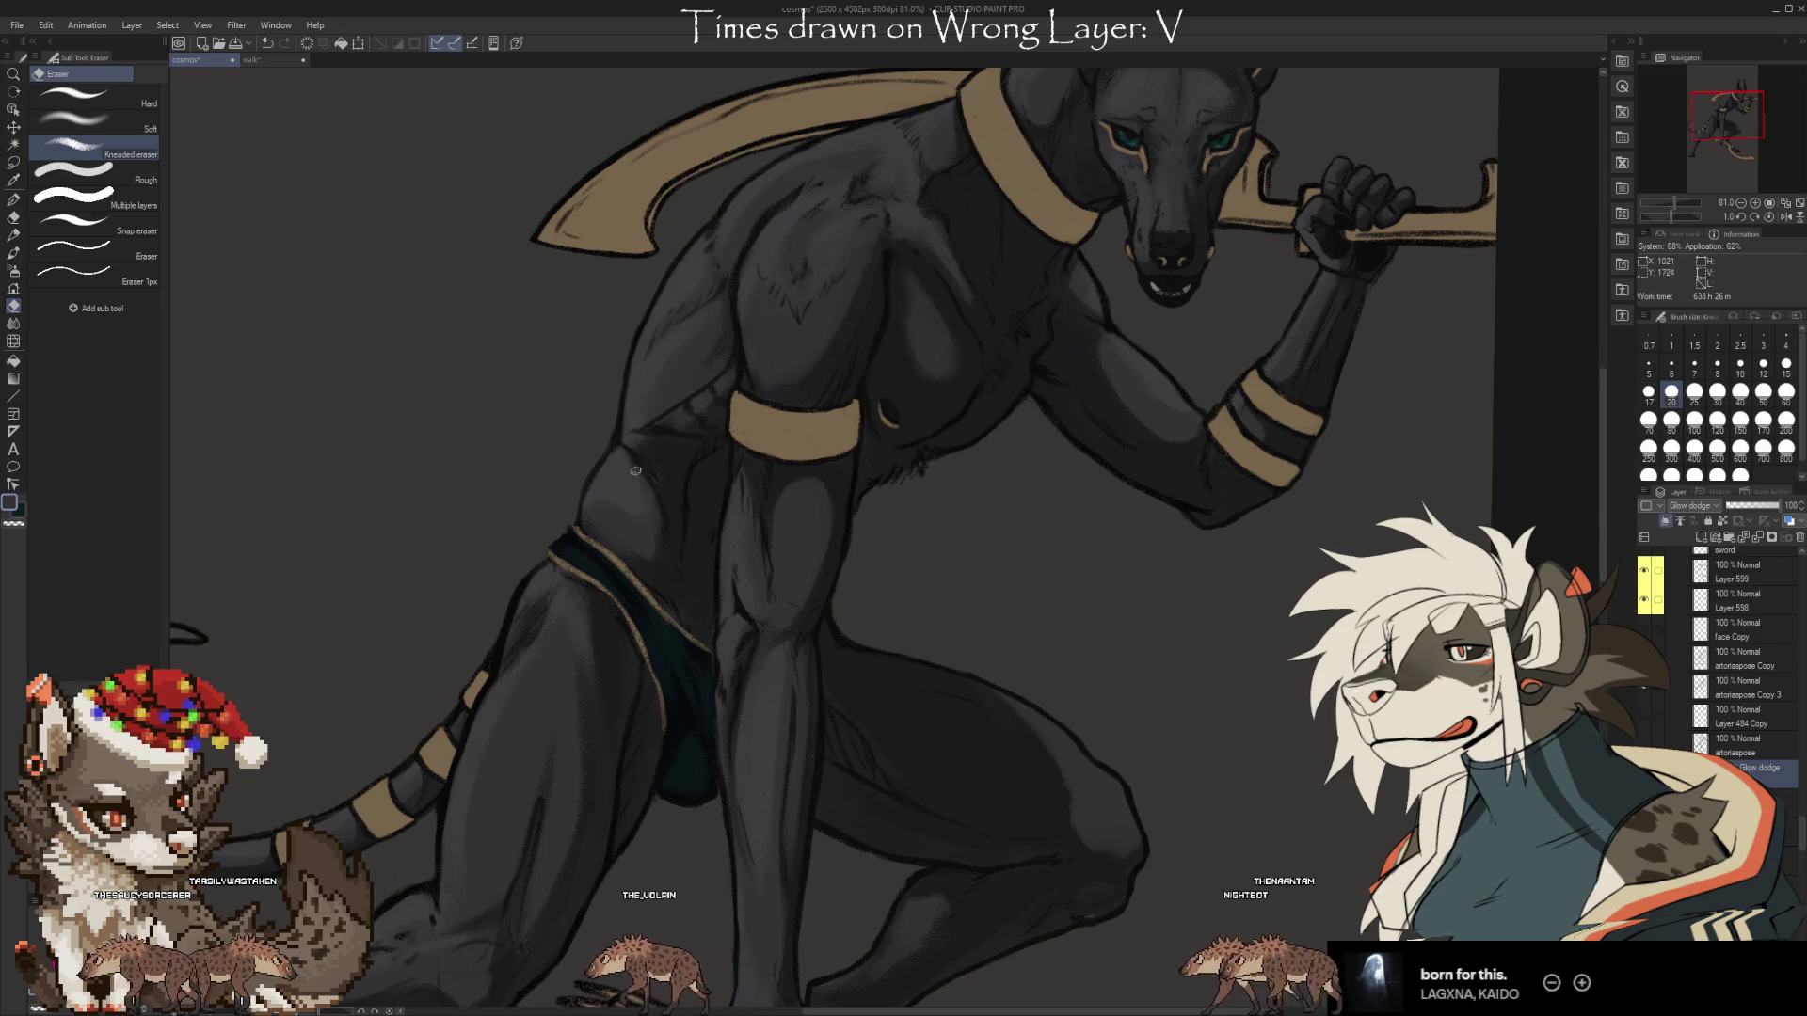
key(b)
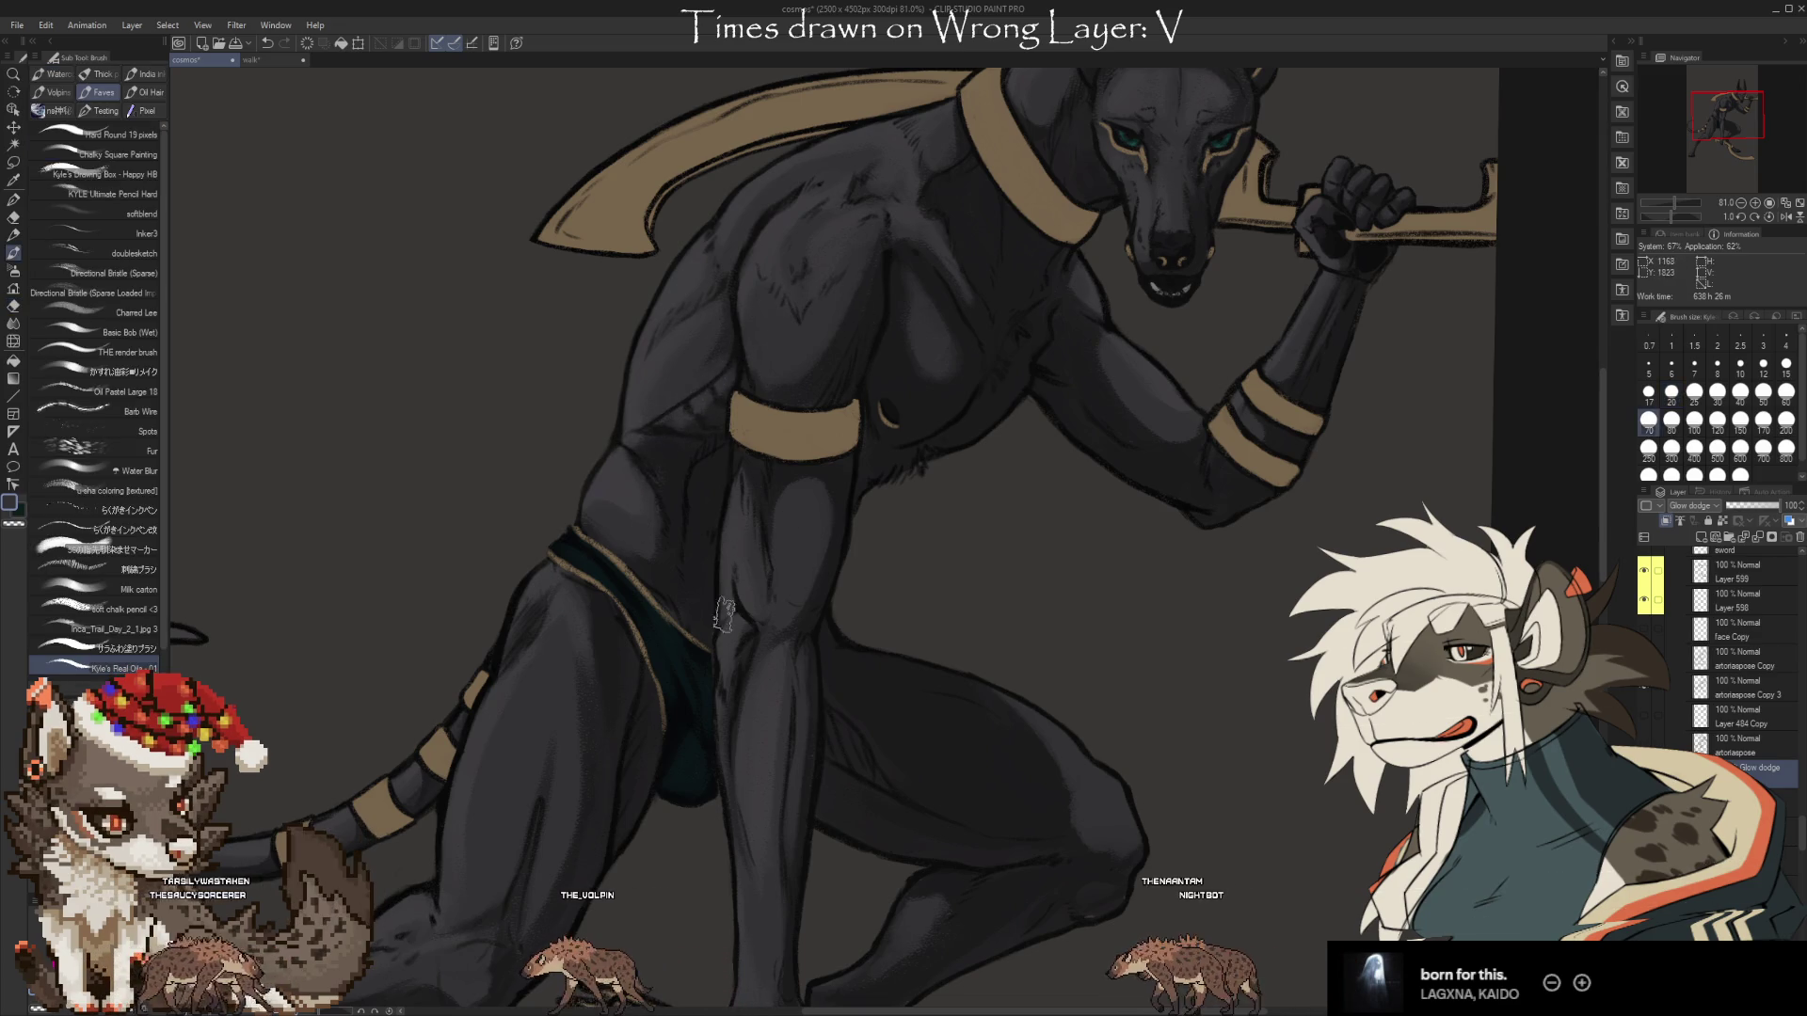
key(e)
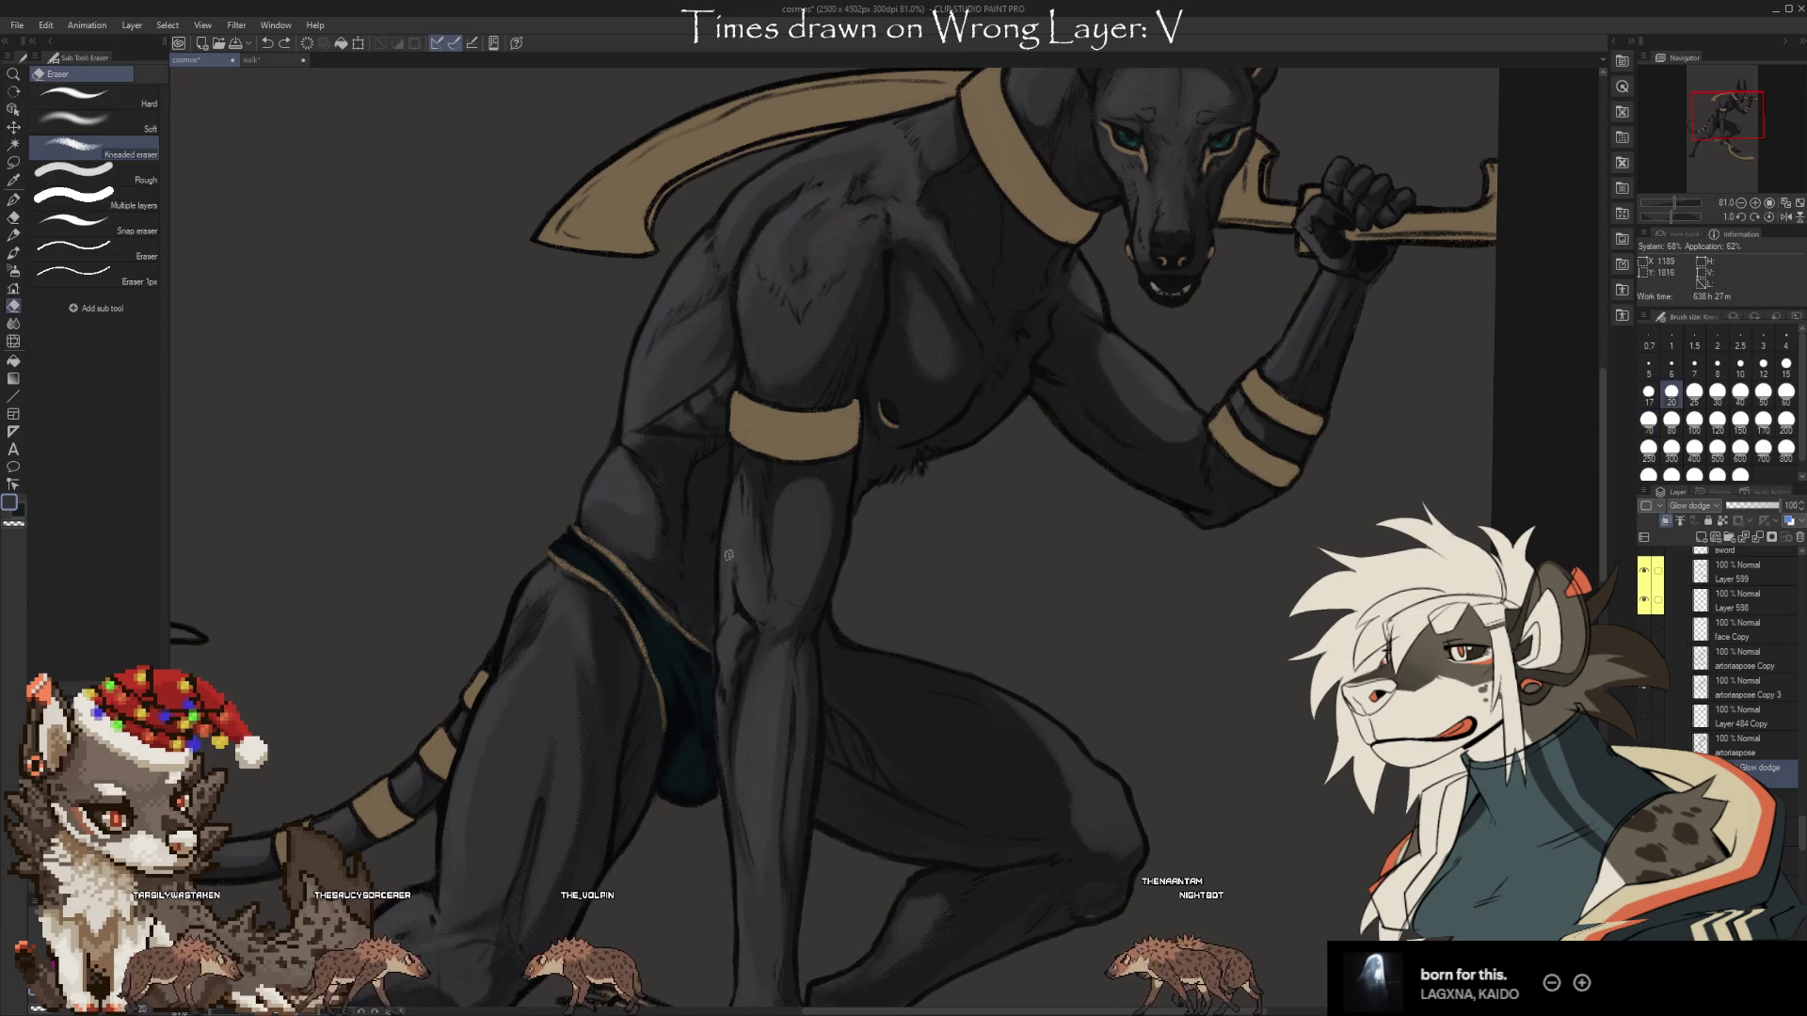
key(b)
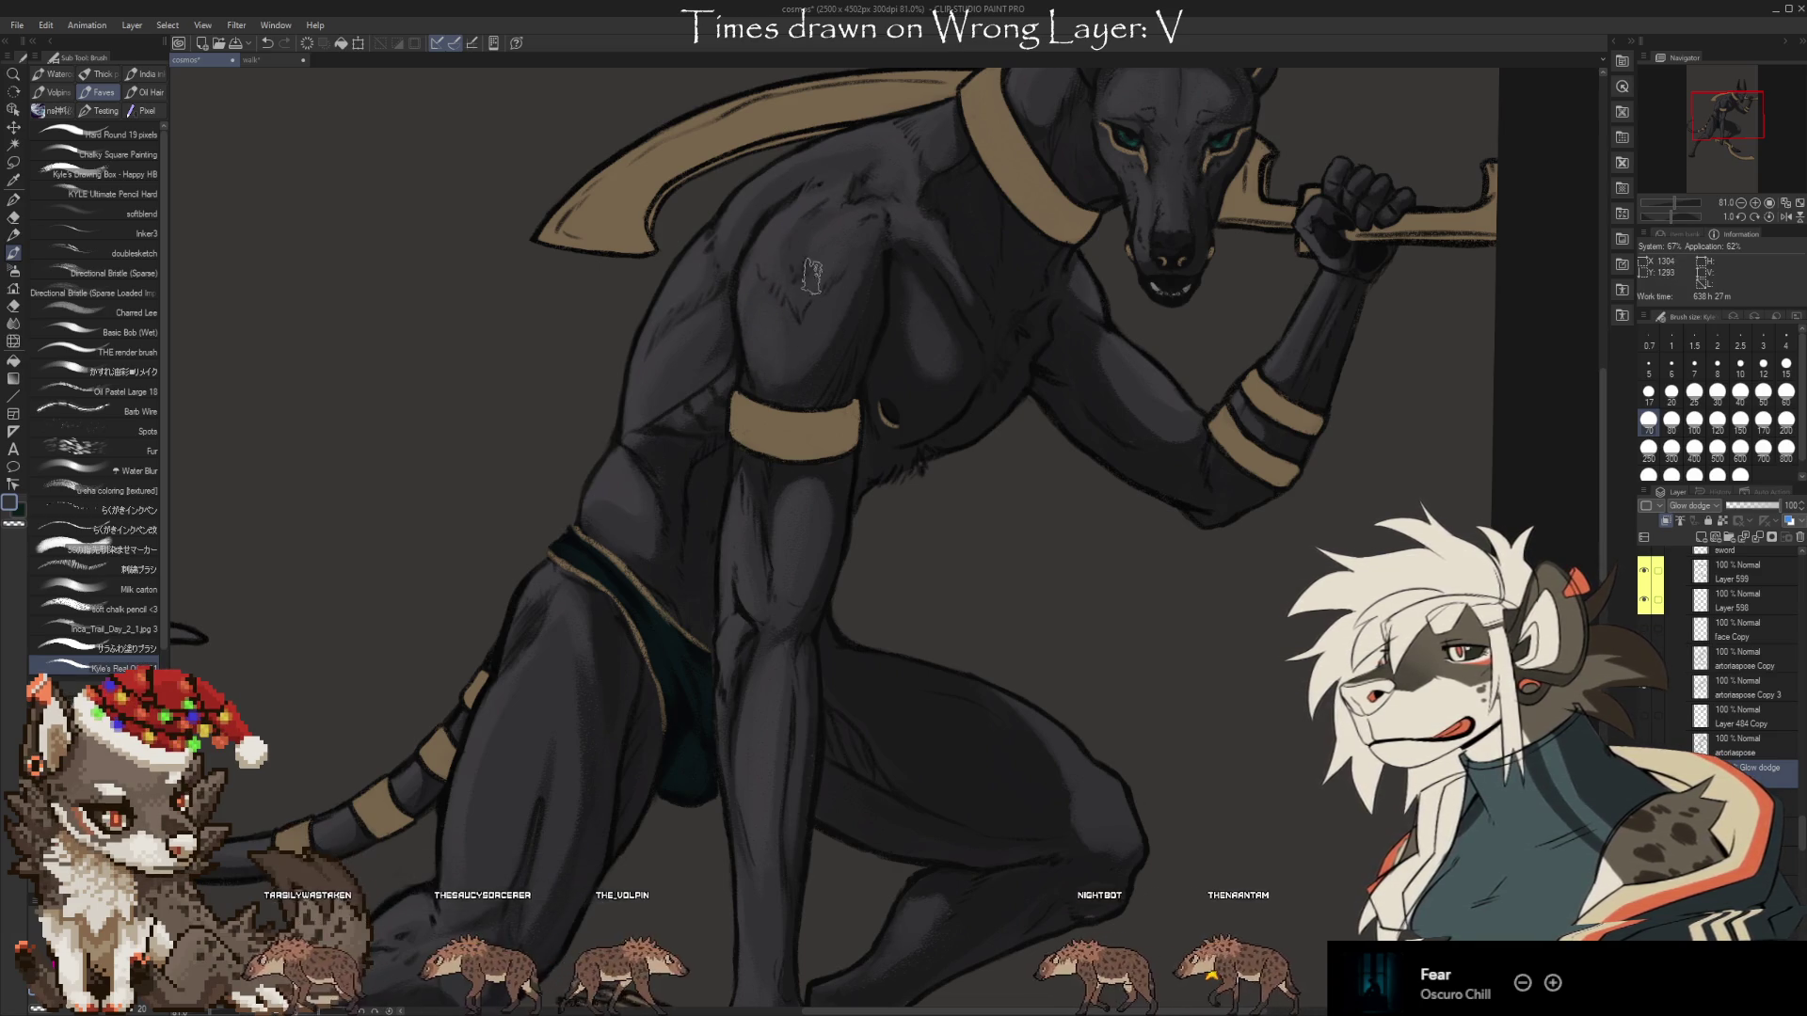
drag(1054, 621, 968, 405)
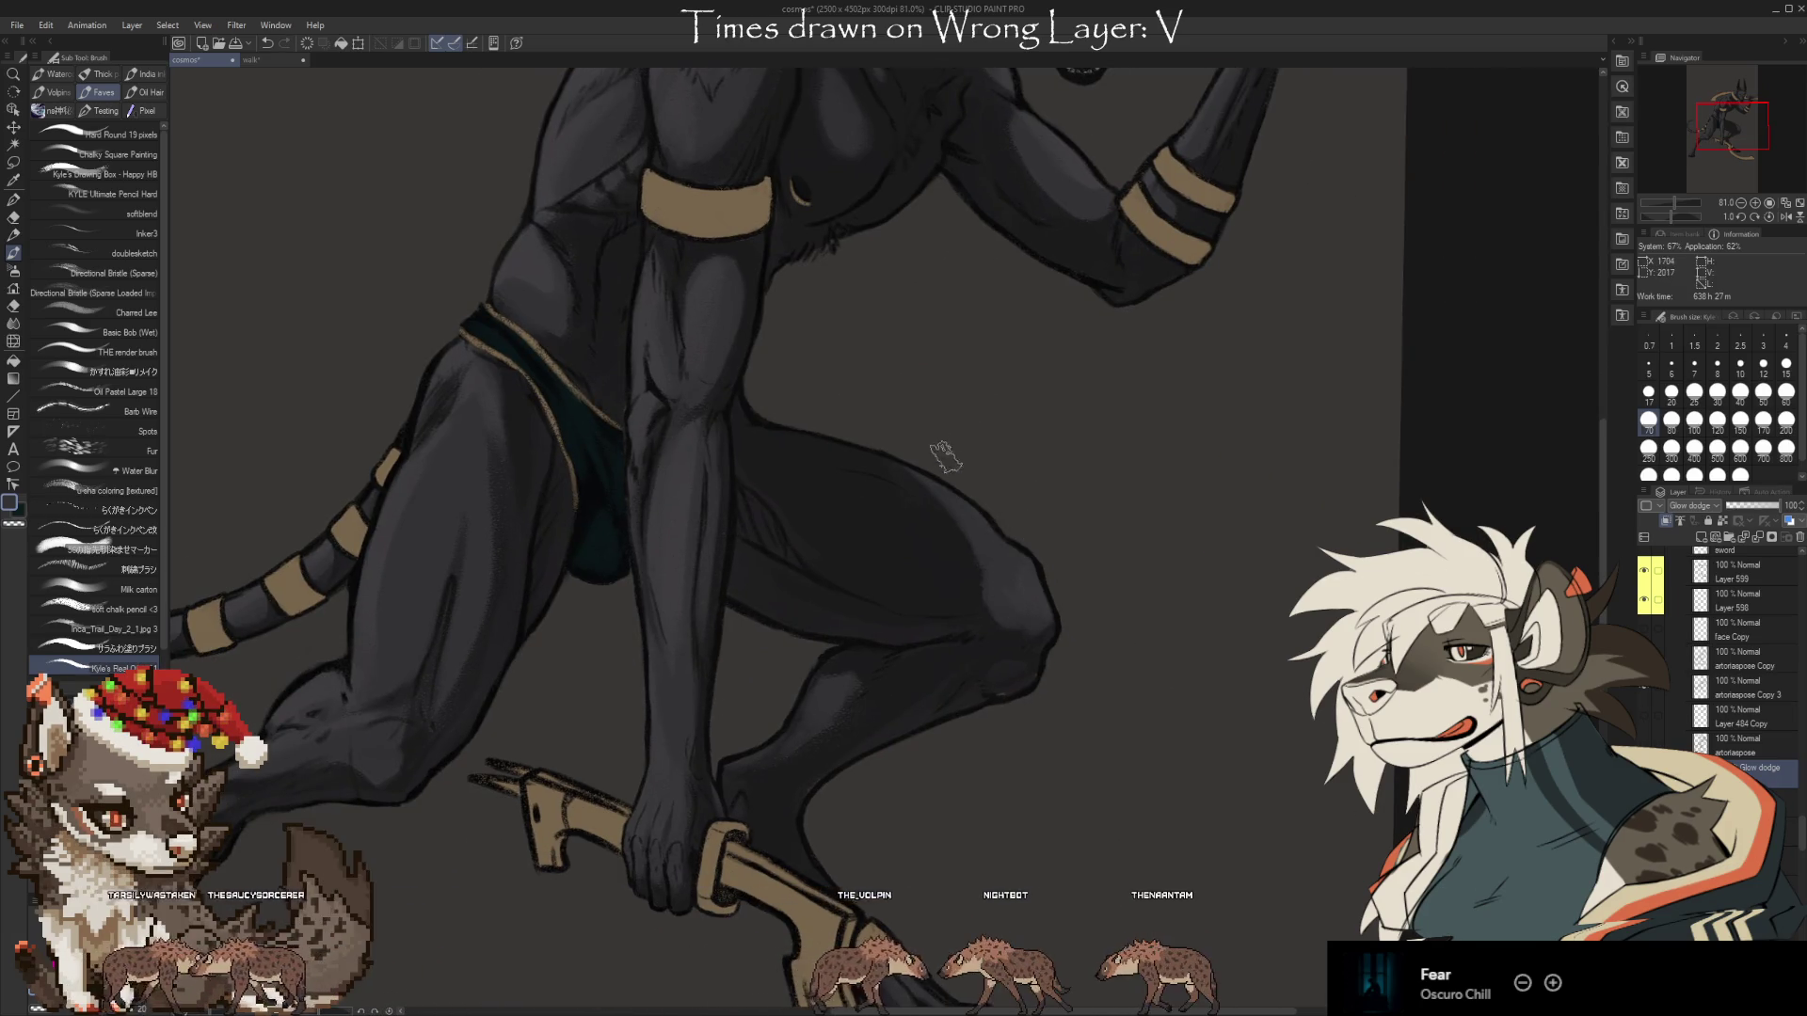
mouse_move(1011, 865)
mouse_down()
mouse_move(1096, 847)
mouse_move(1104, 710)
mouse_move(1167, 719)
mouse_up()
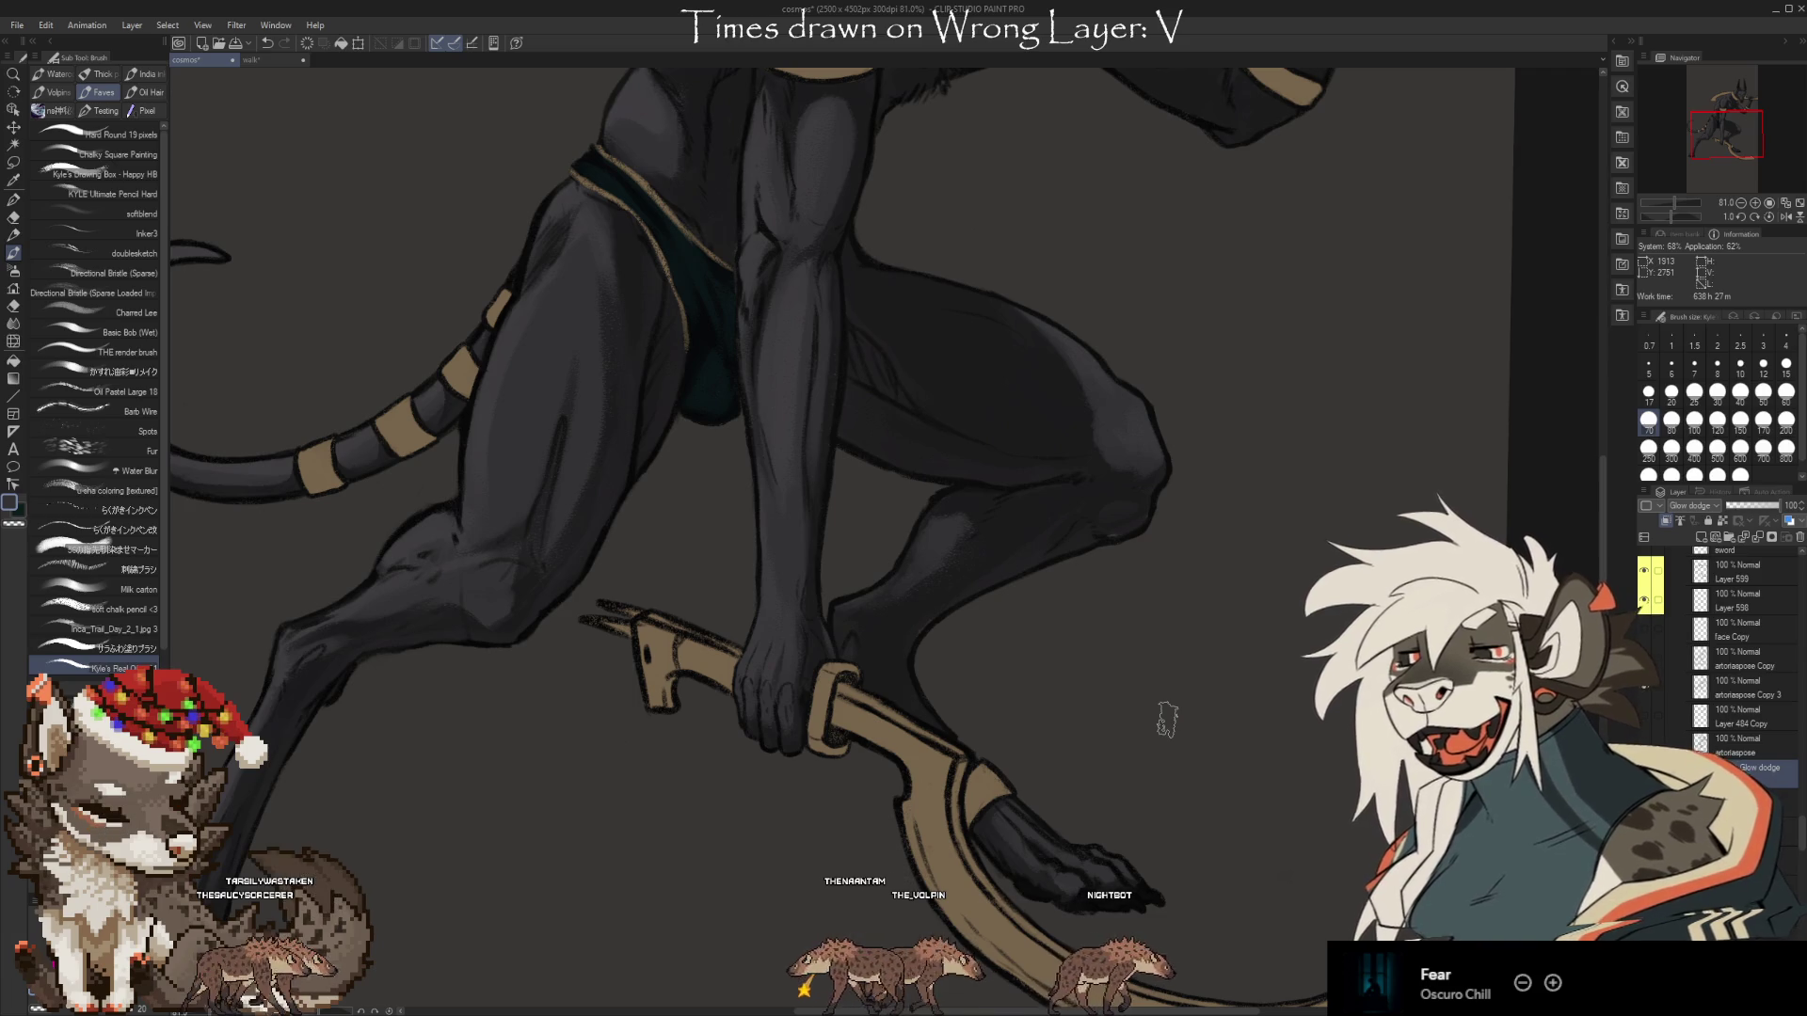
scroll(1256, 528, down, 1)
mouse_move(1255, 529)
mouse_down()
mouse_move(1292, 553)
mouse_move(1269, 727)
mouse_up()
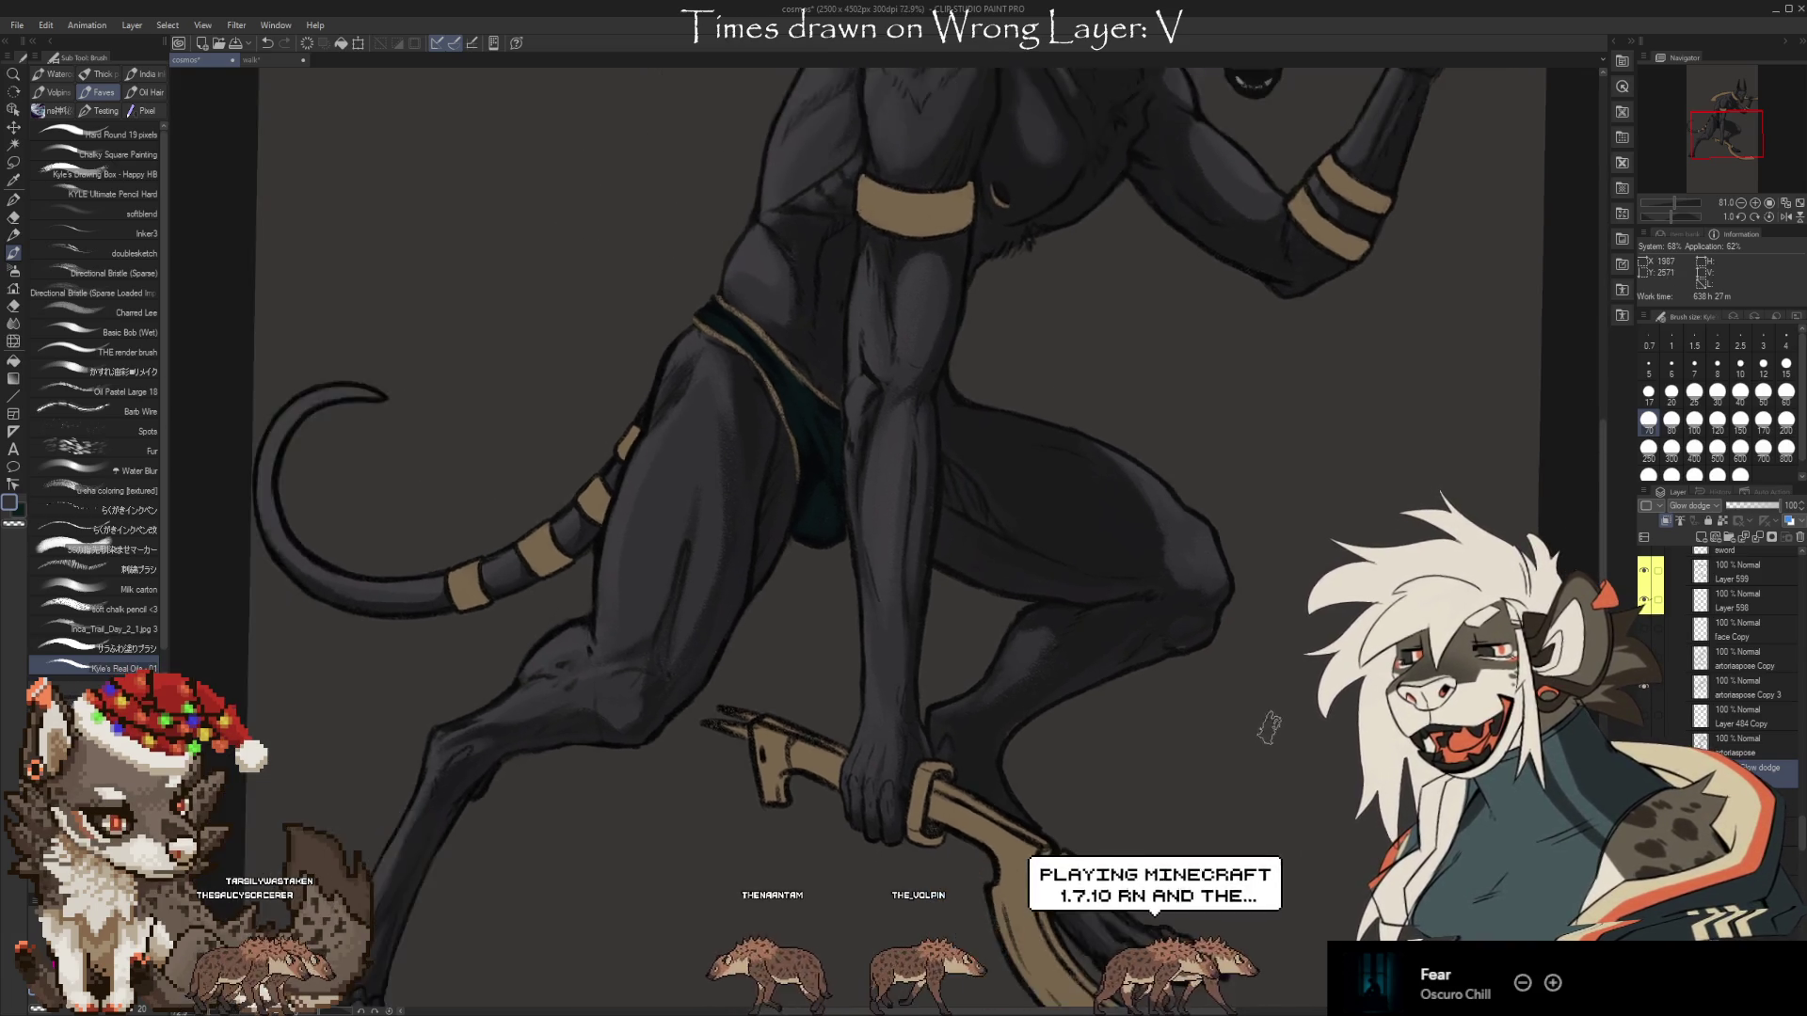
scroll(1269, 726, down, 2)
key(e)
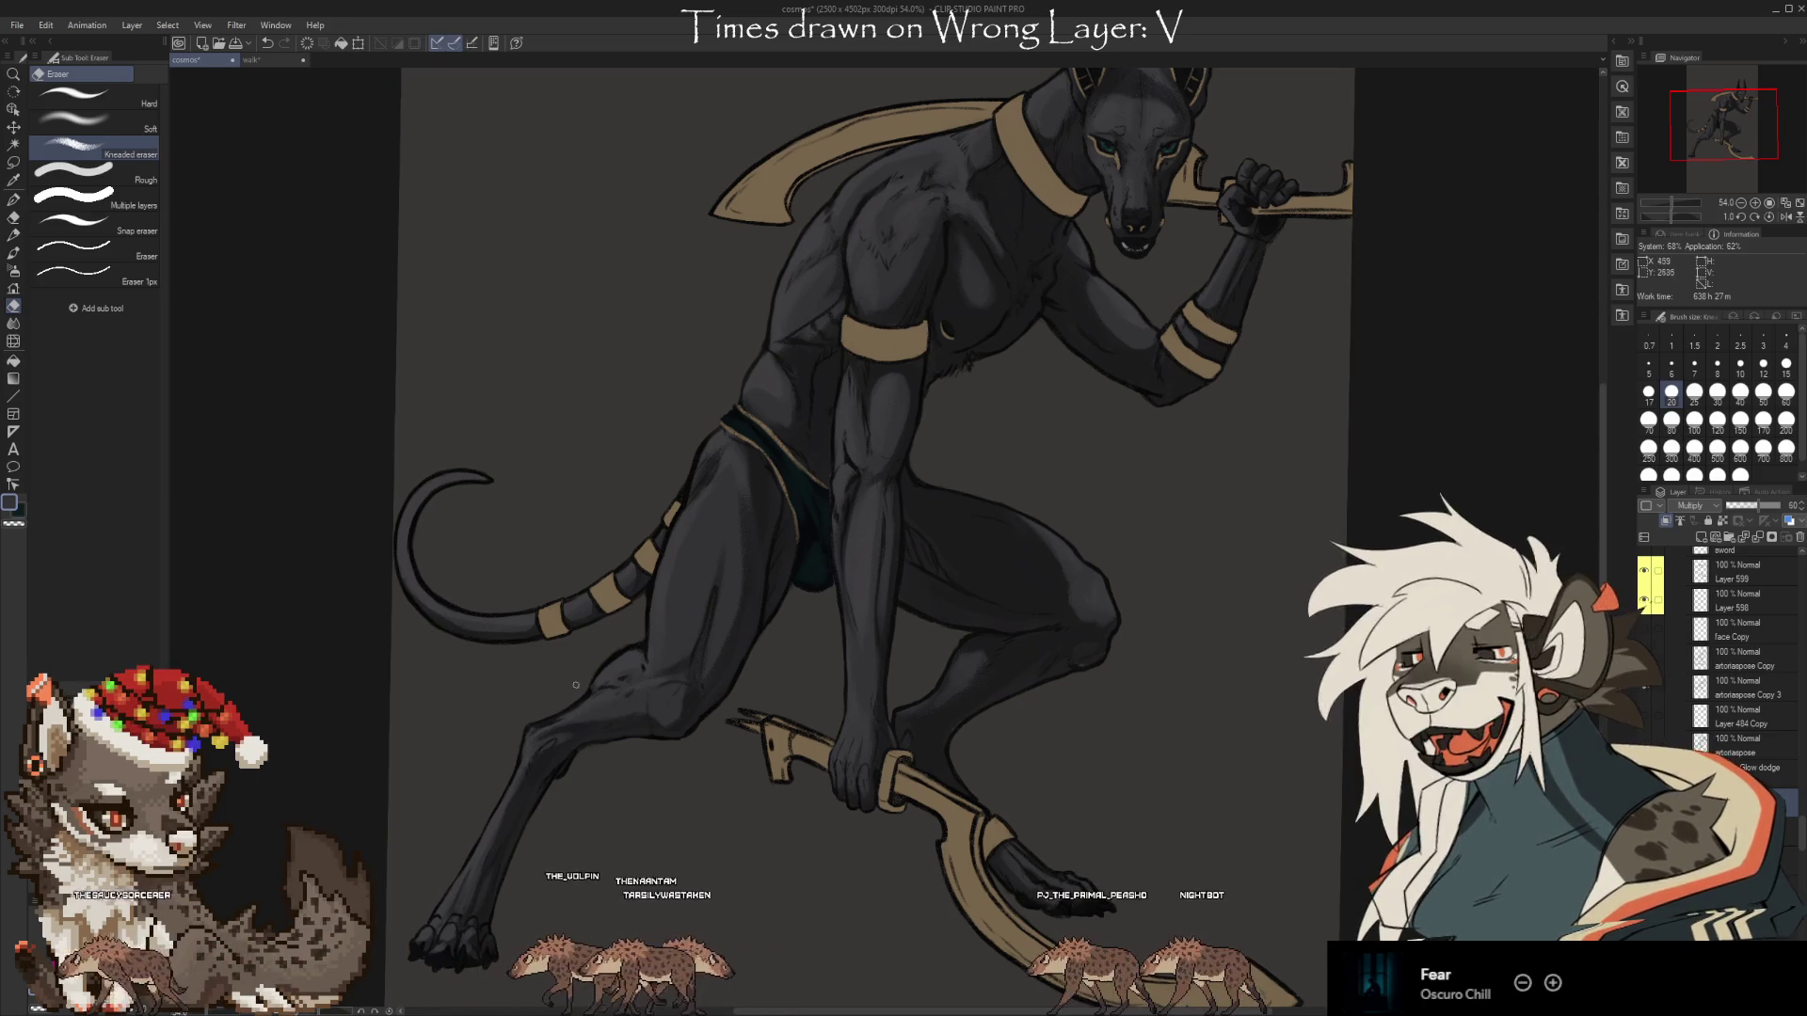
Compare grey and black backgrounds behind the jackal and restore the black one.
scroll(928, 692, down, 1)
key(b)
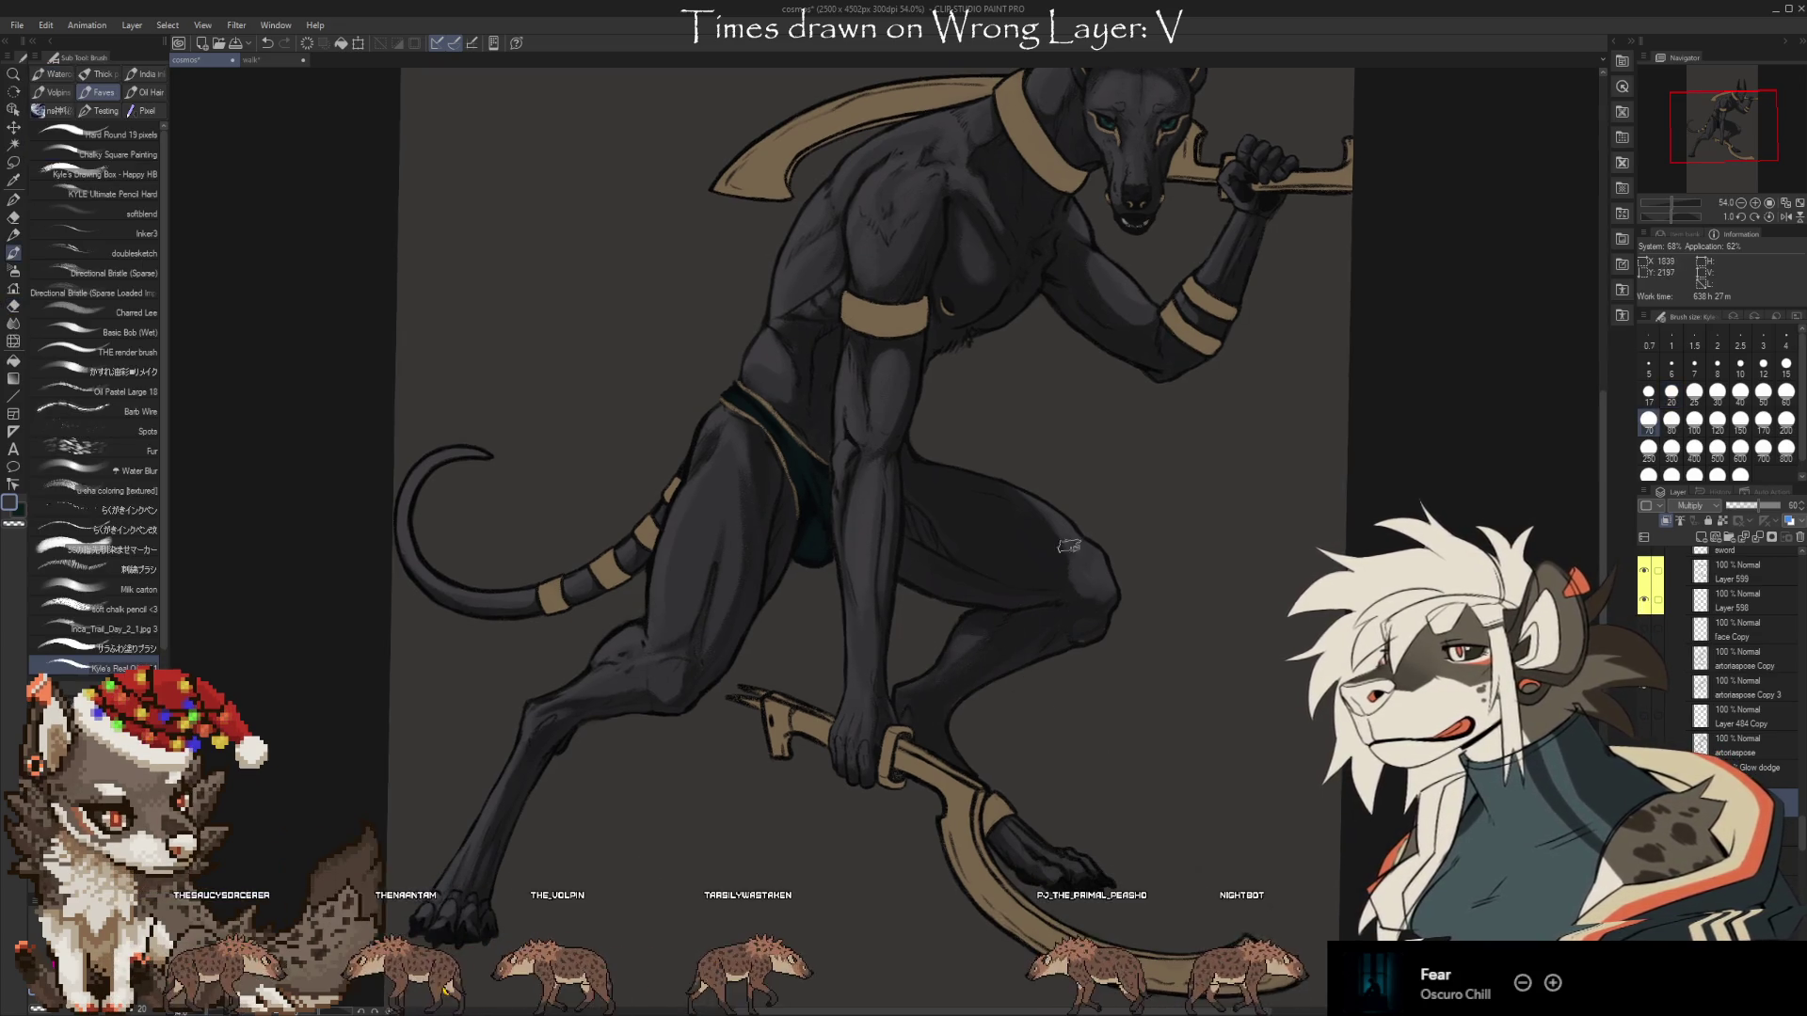
scroll(1171, 704, down, 1)
scroll(1175, 743, down, 1)
mouse_move(1179, 758)
mouse_down()
mouse_move(1239, 702)
mouse_move(1195, 828)
mouse_move(1089, 936)
mouse_move(1055, 834)
mouse_up()
scroll(1801, 847, down, 5)
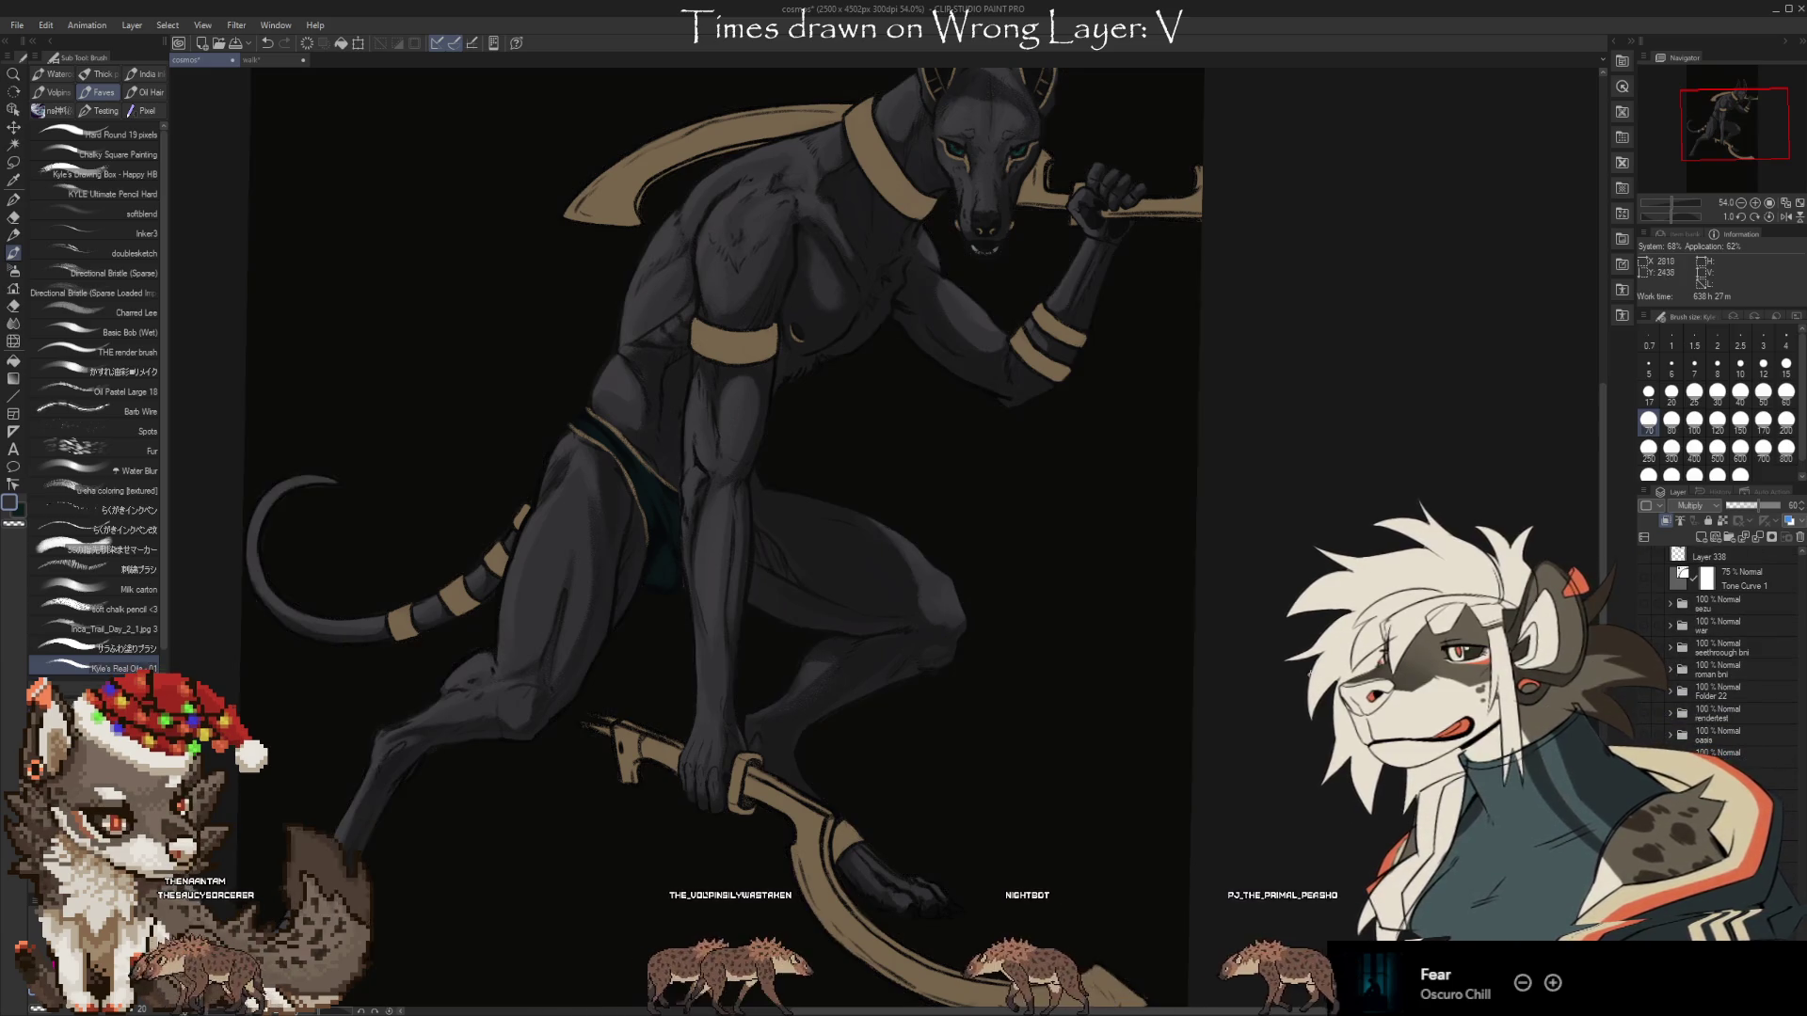
drag(1315, 759, 1311, 750)
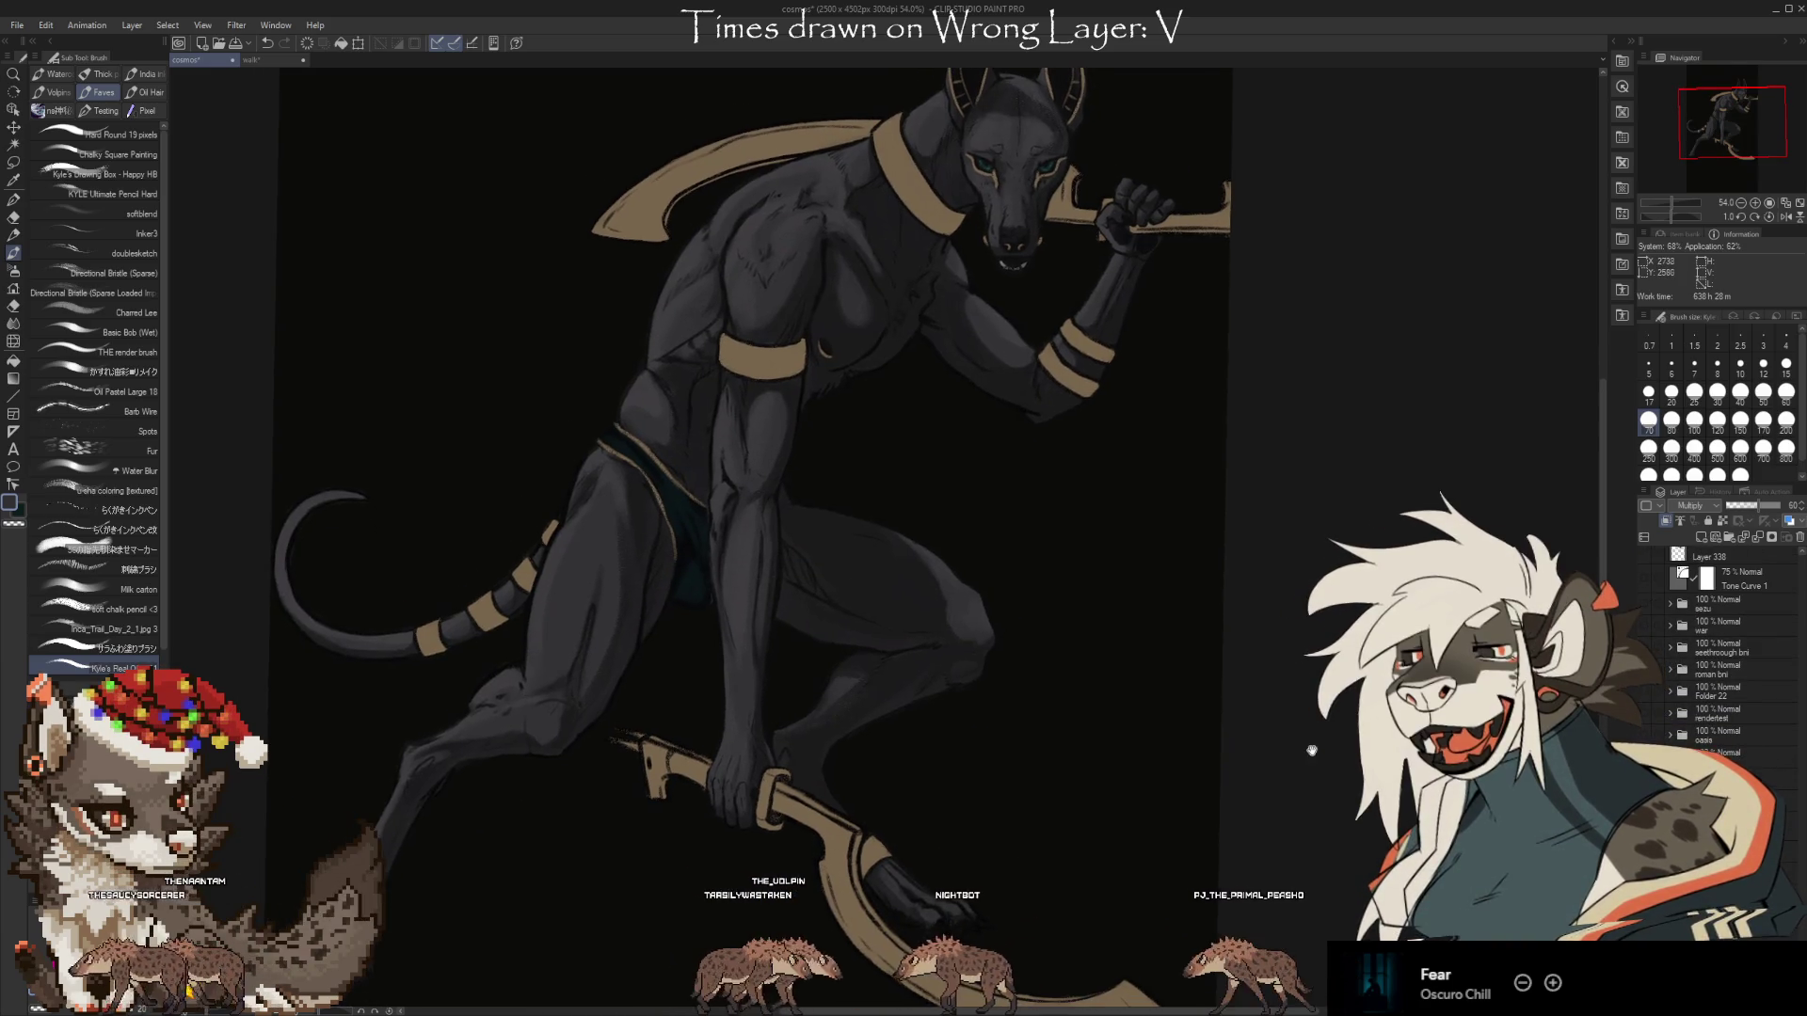
scroll(1161, 742, down, 3)
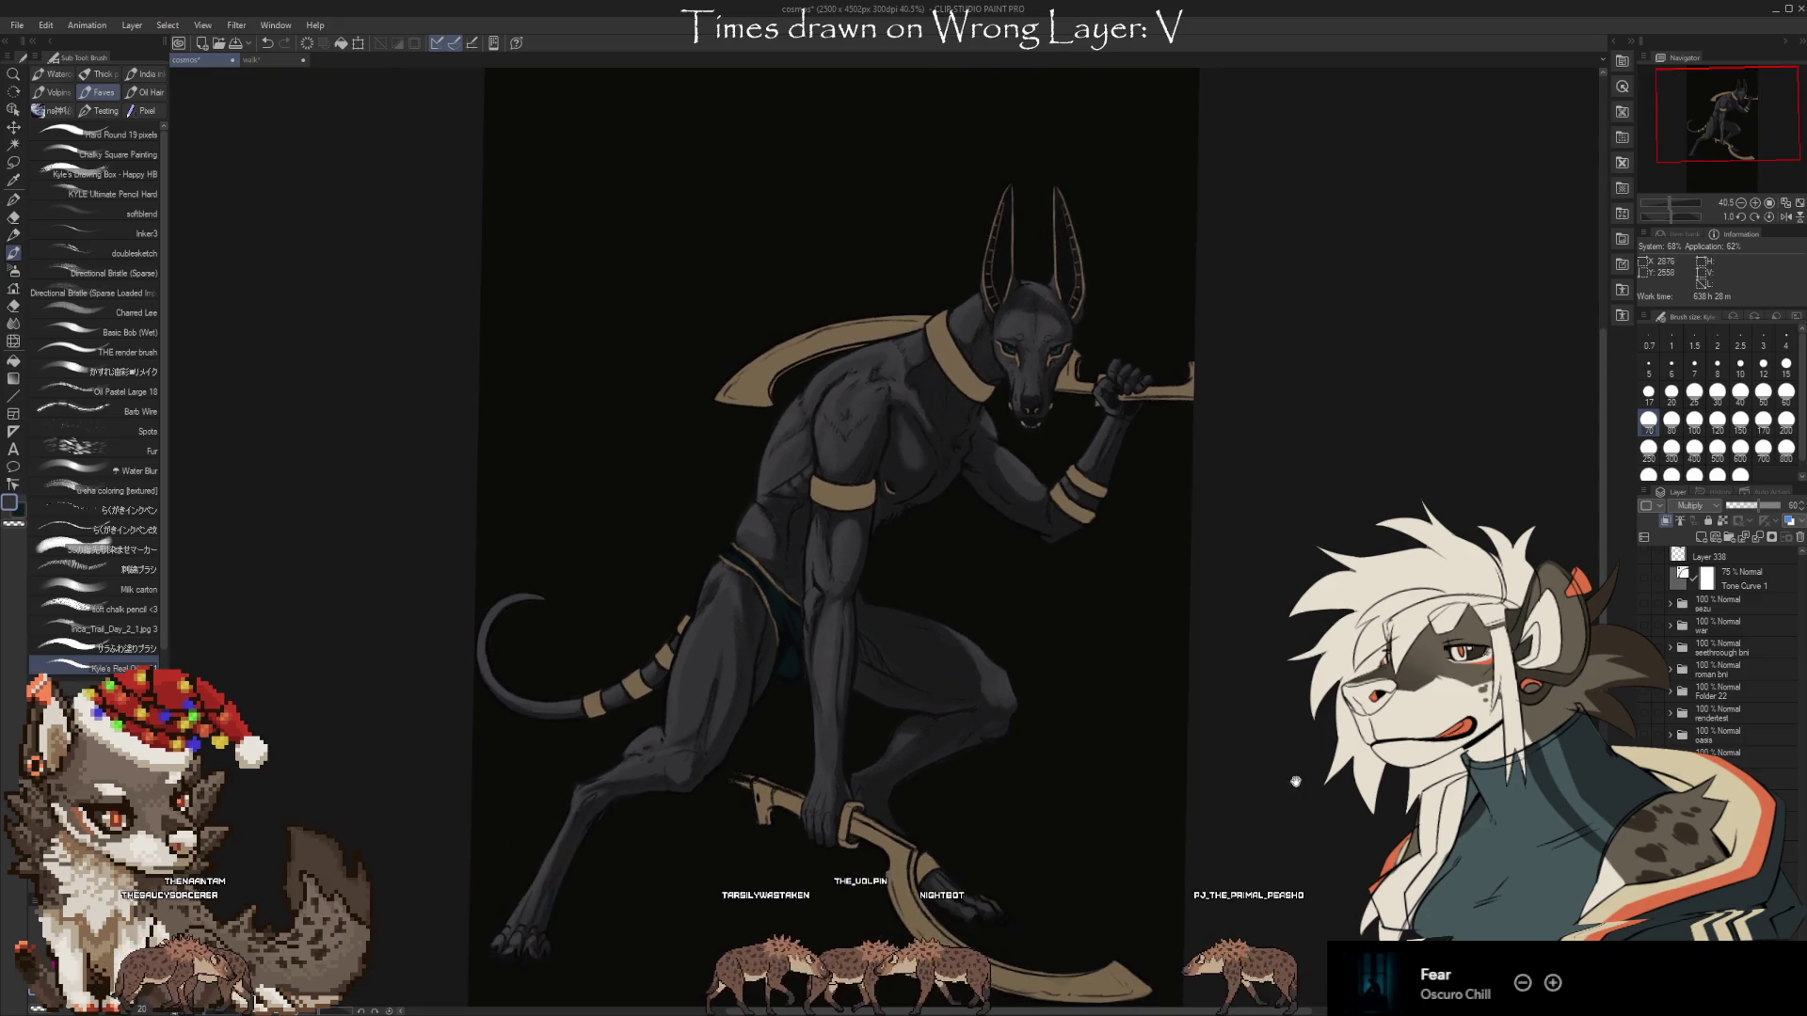
scroll(1162, 743, down, 2)
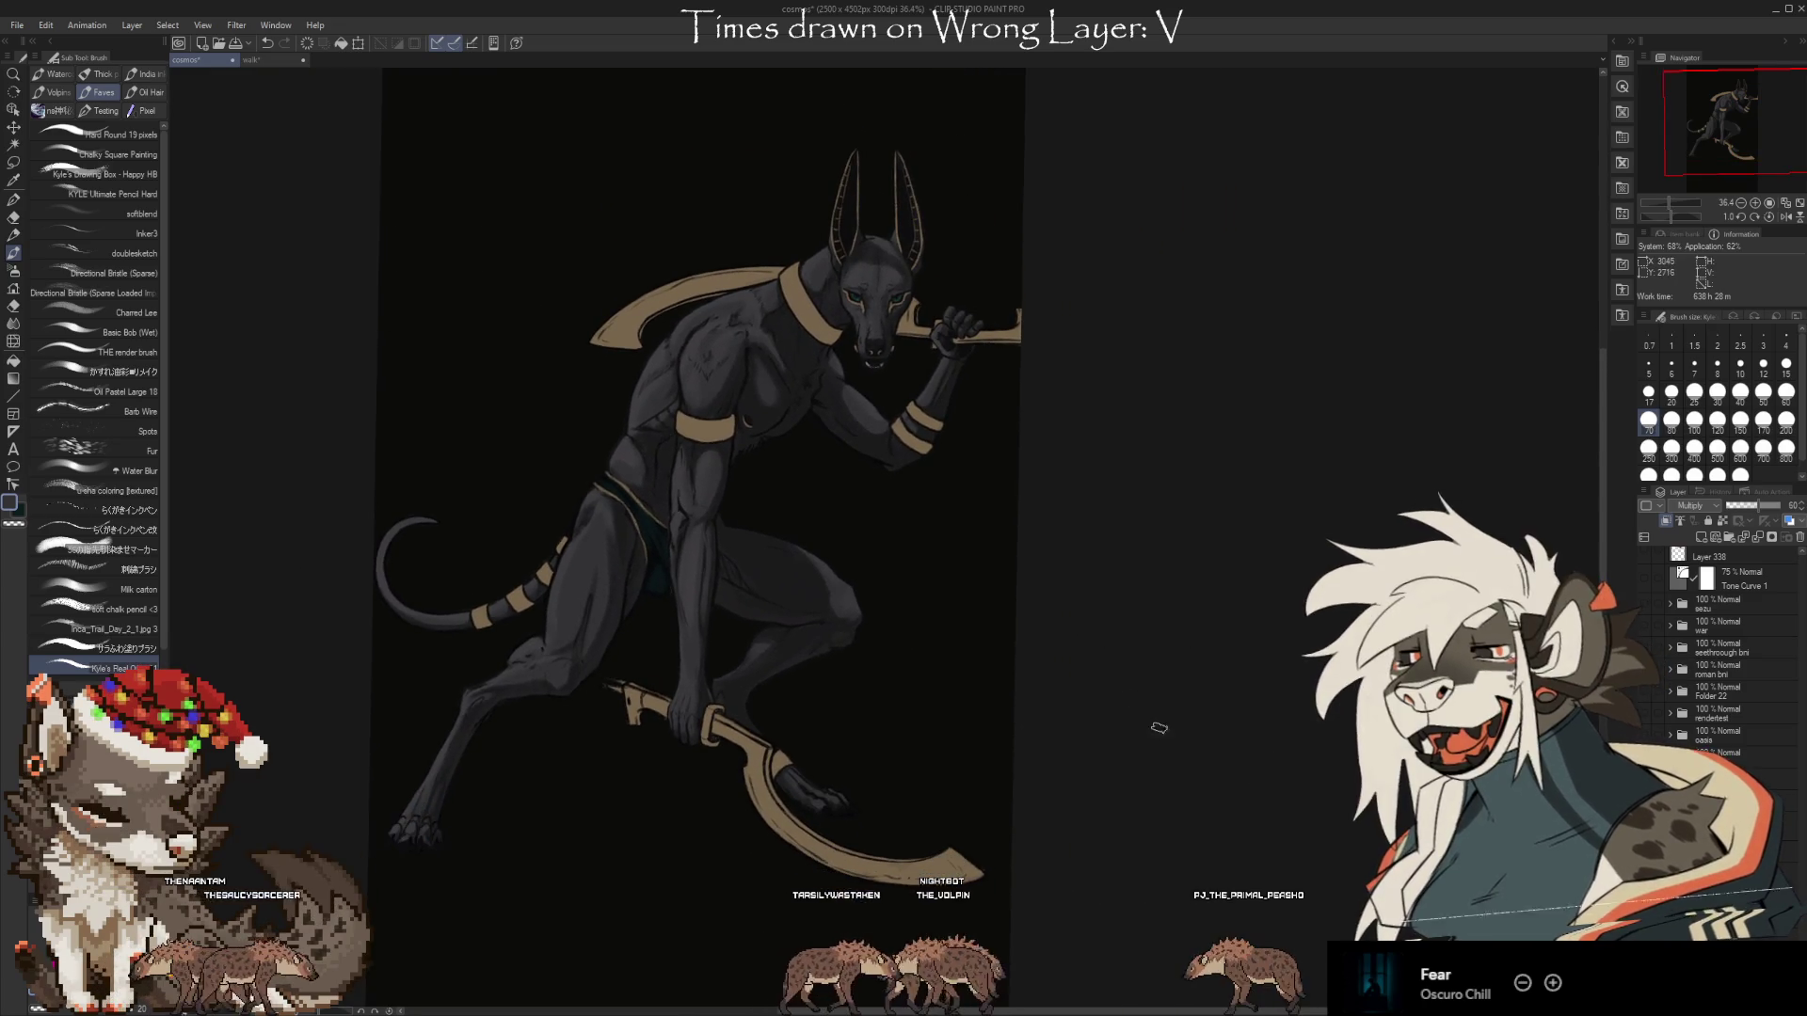
scroll(1183, 722, up, 2)
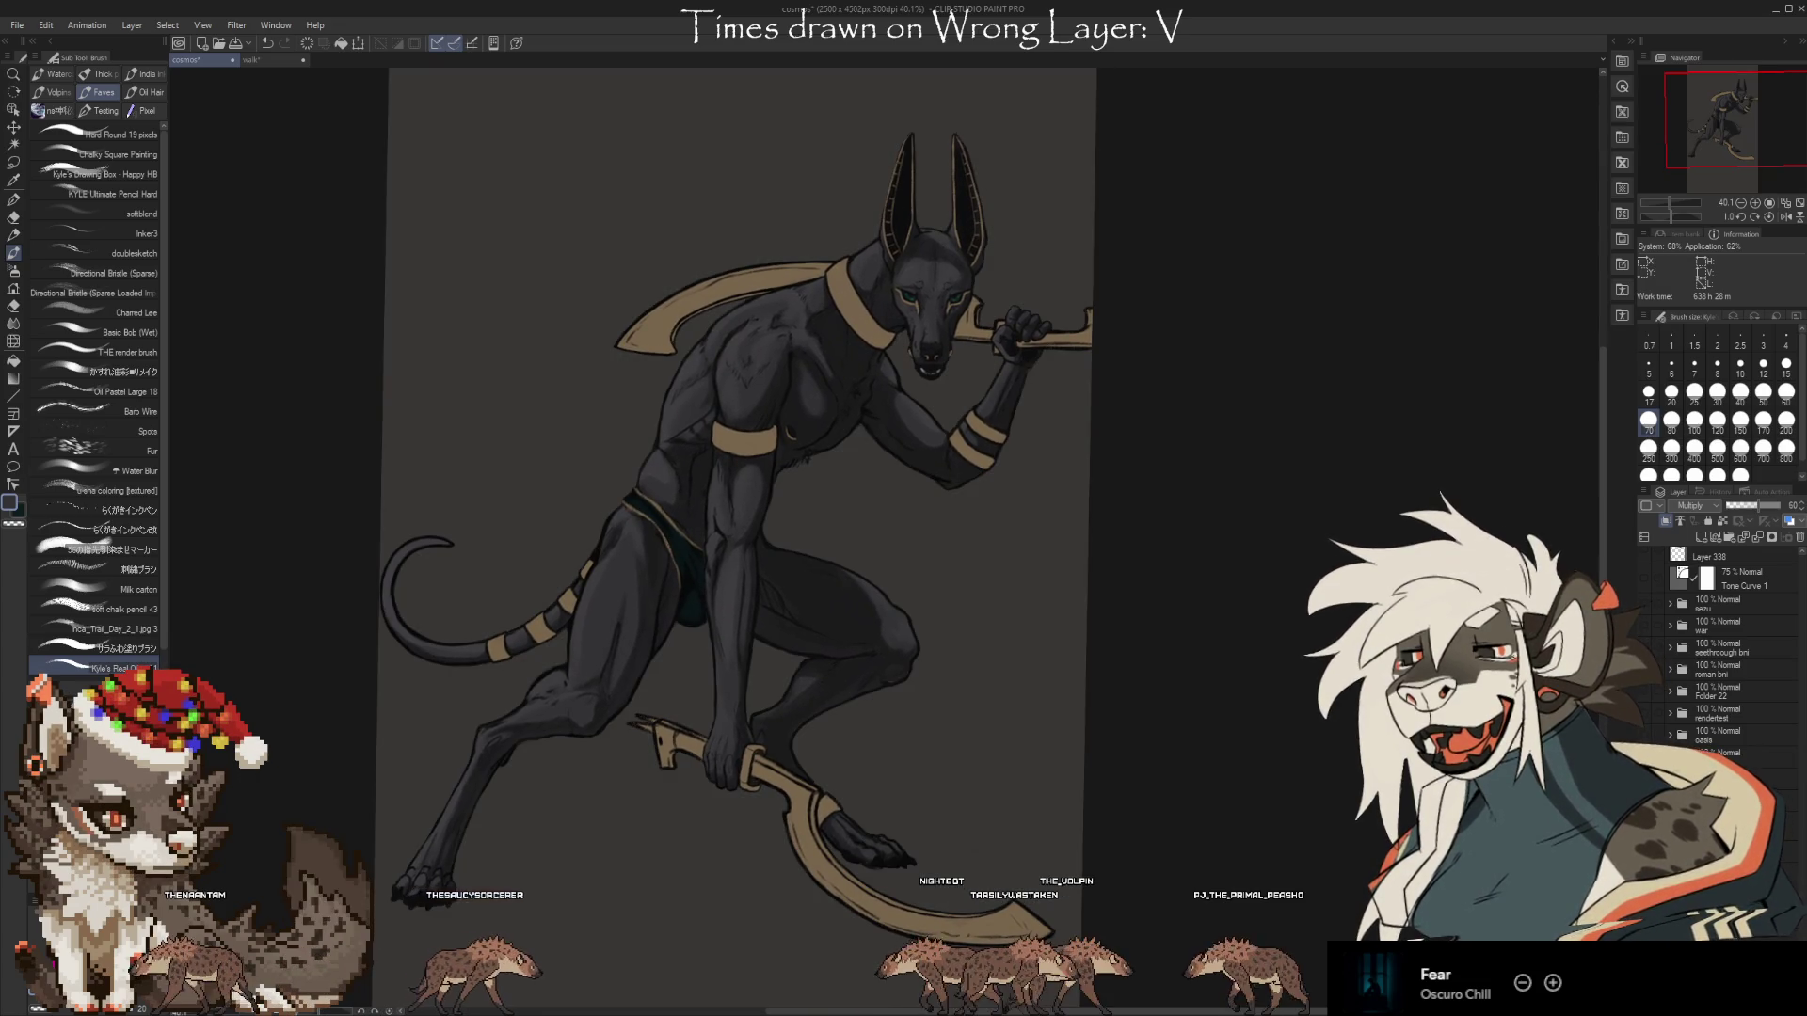
key(ctrl+z)
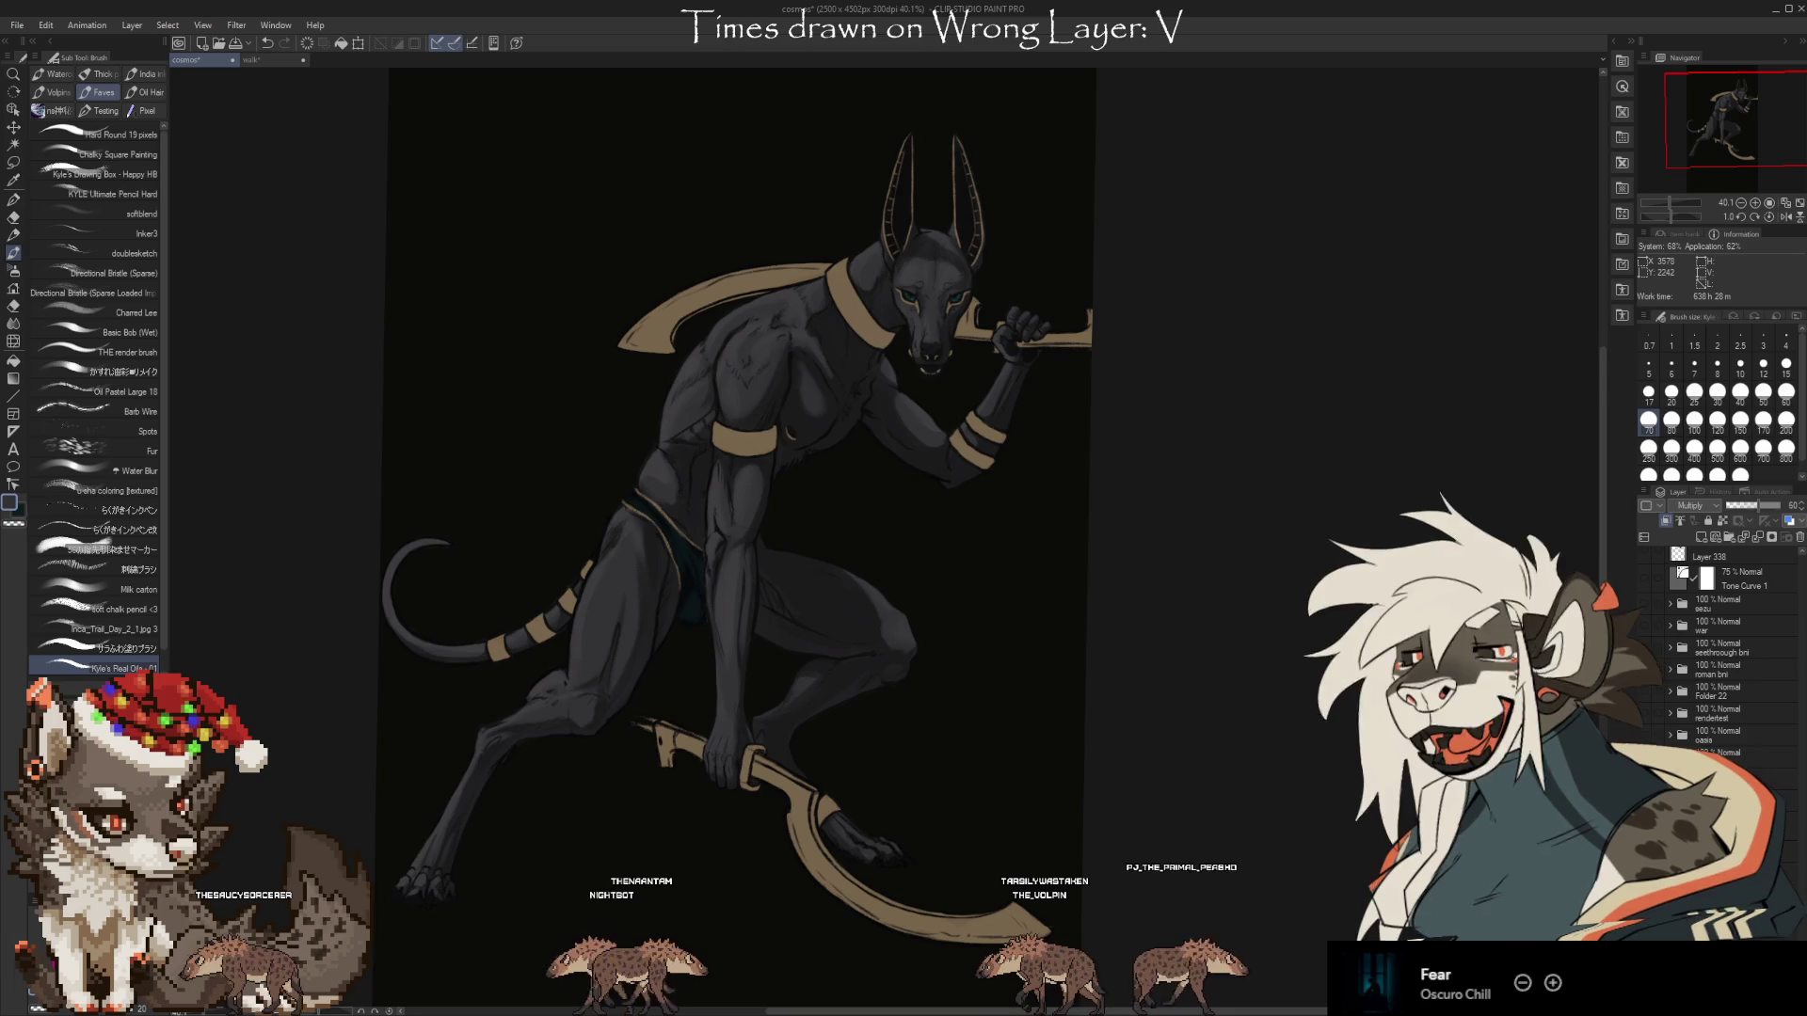
scroll(1038, 301, up, 7)
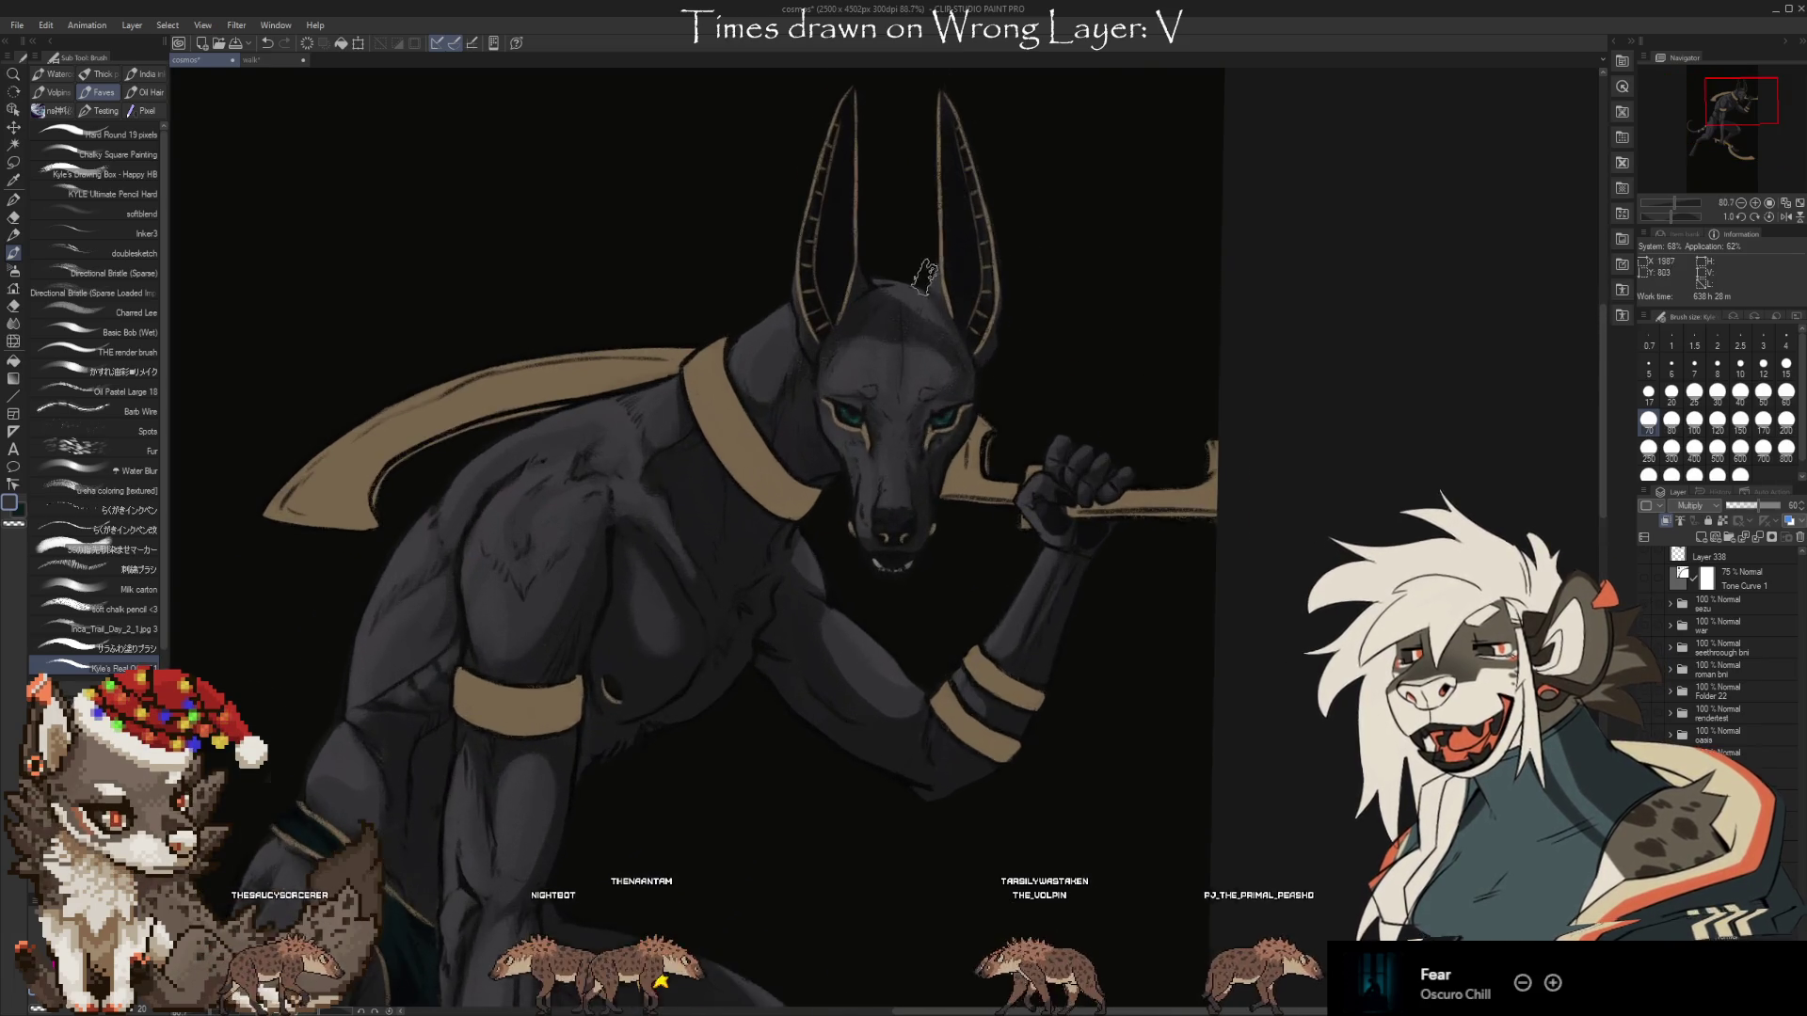
Inspect the head up close, then select Layer 603 and the Folder 15 group.
scroll(905, 393, down, 4)
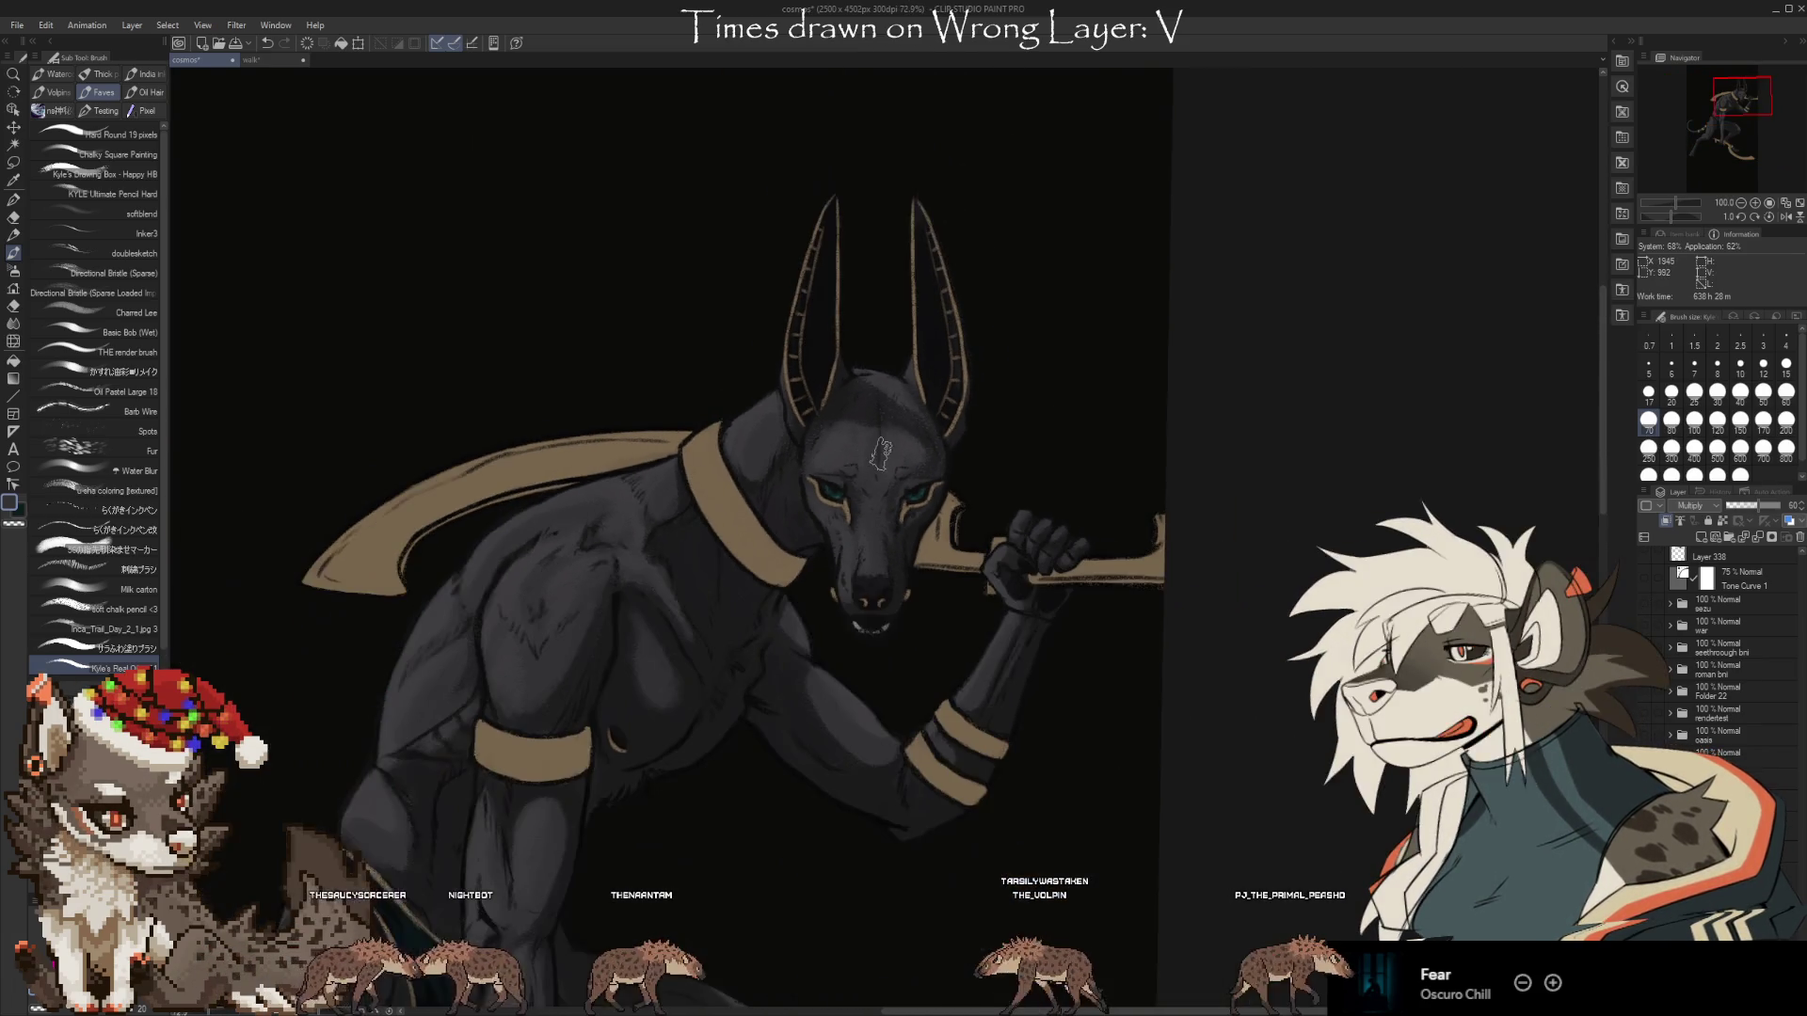
scroll(875, 198, down, 2)
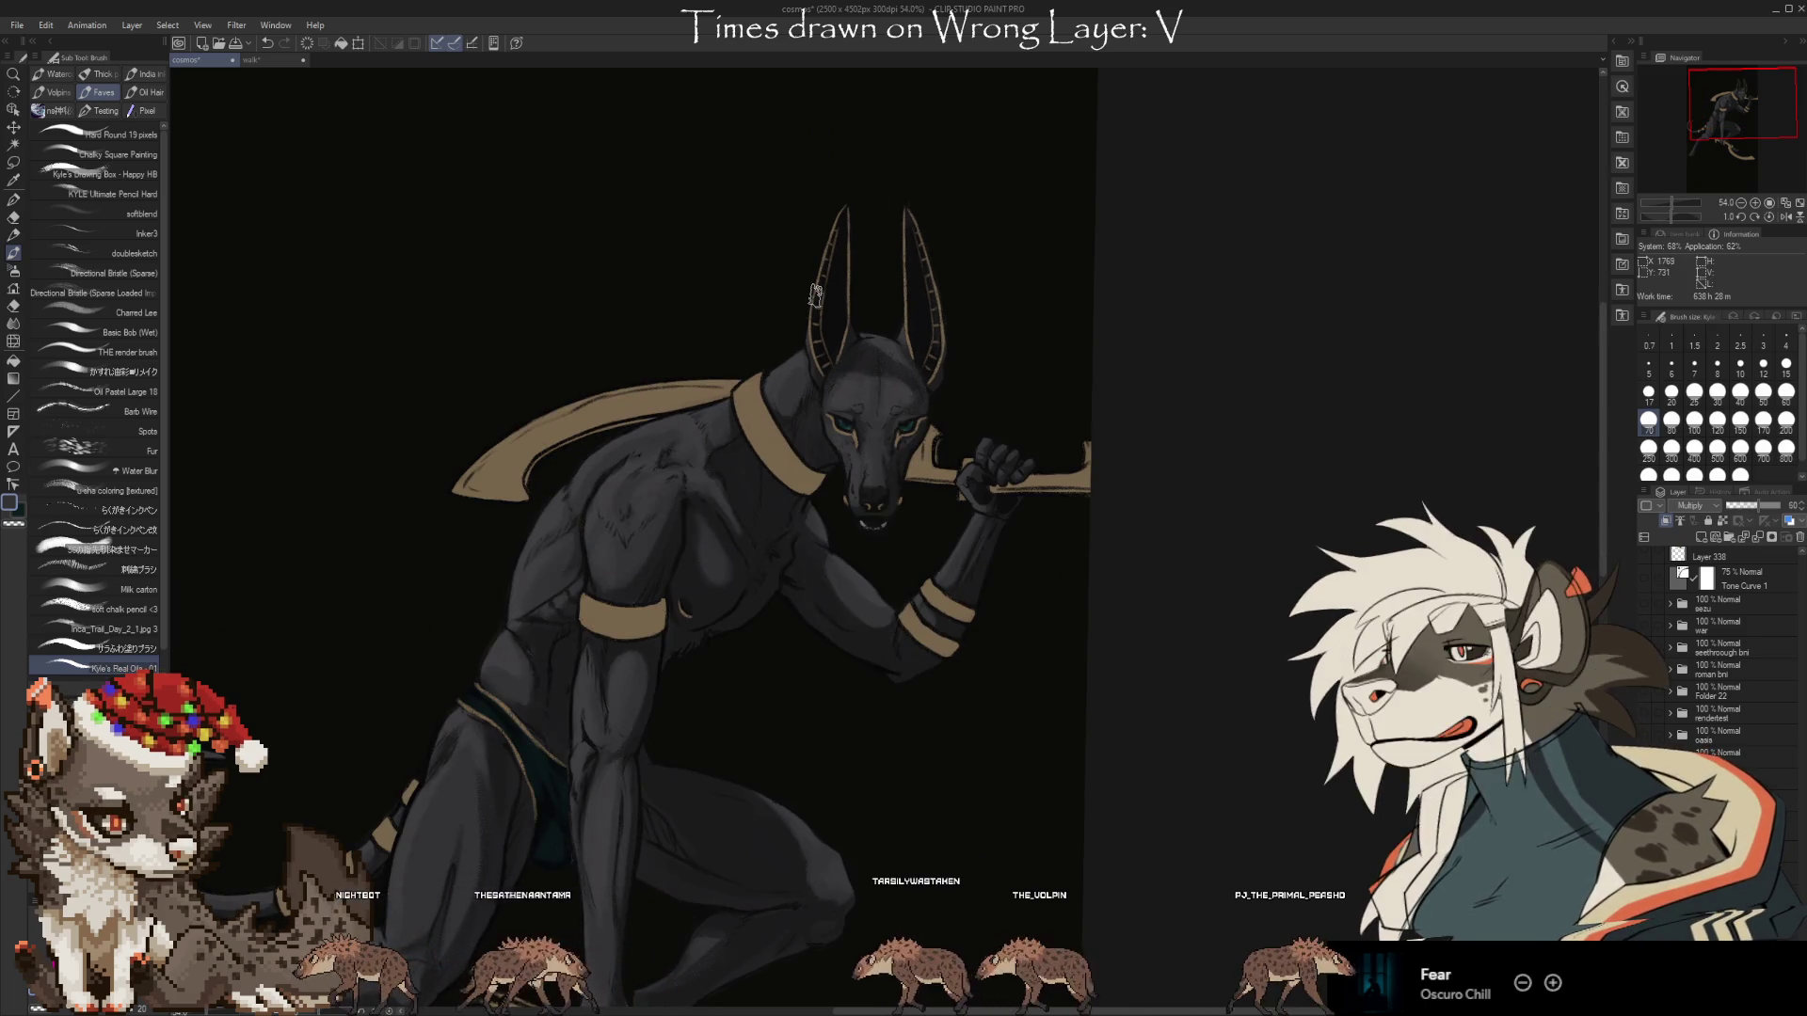
scroll(1722, 659, down, 10)
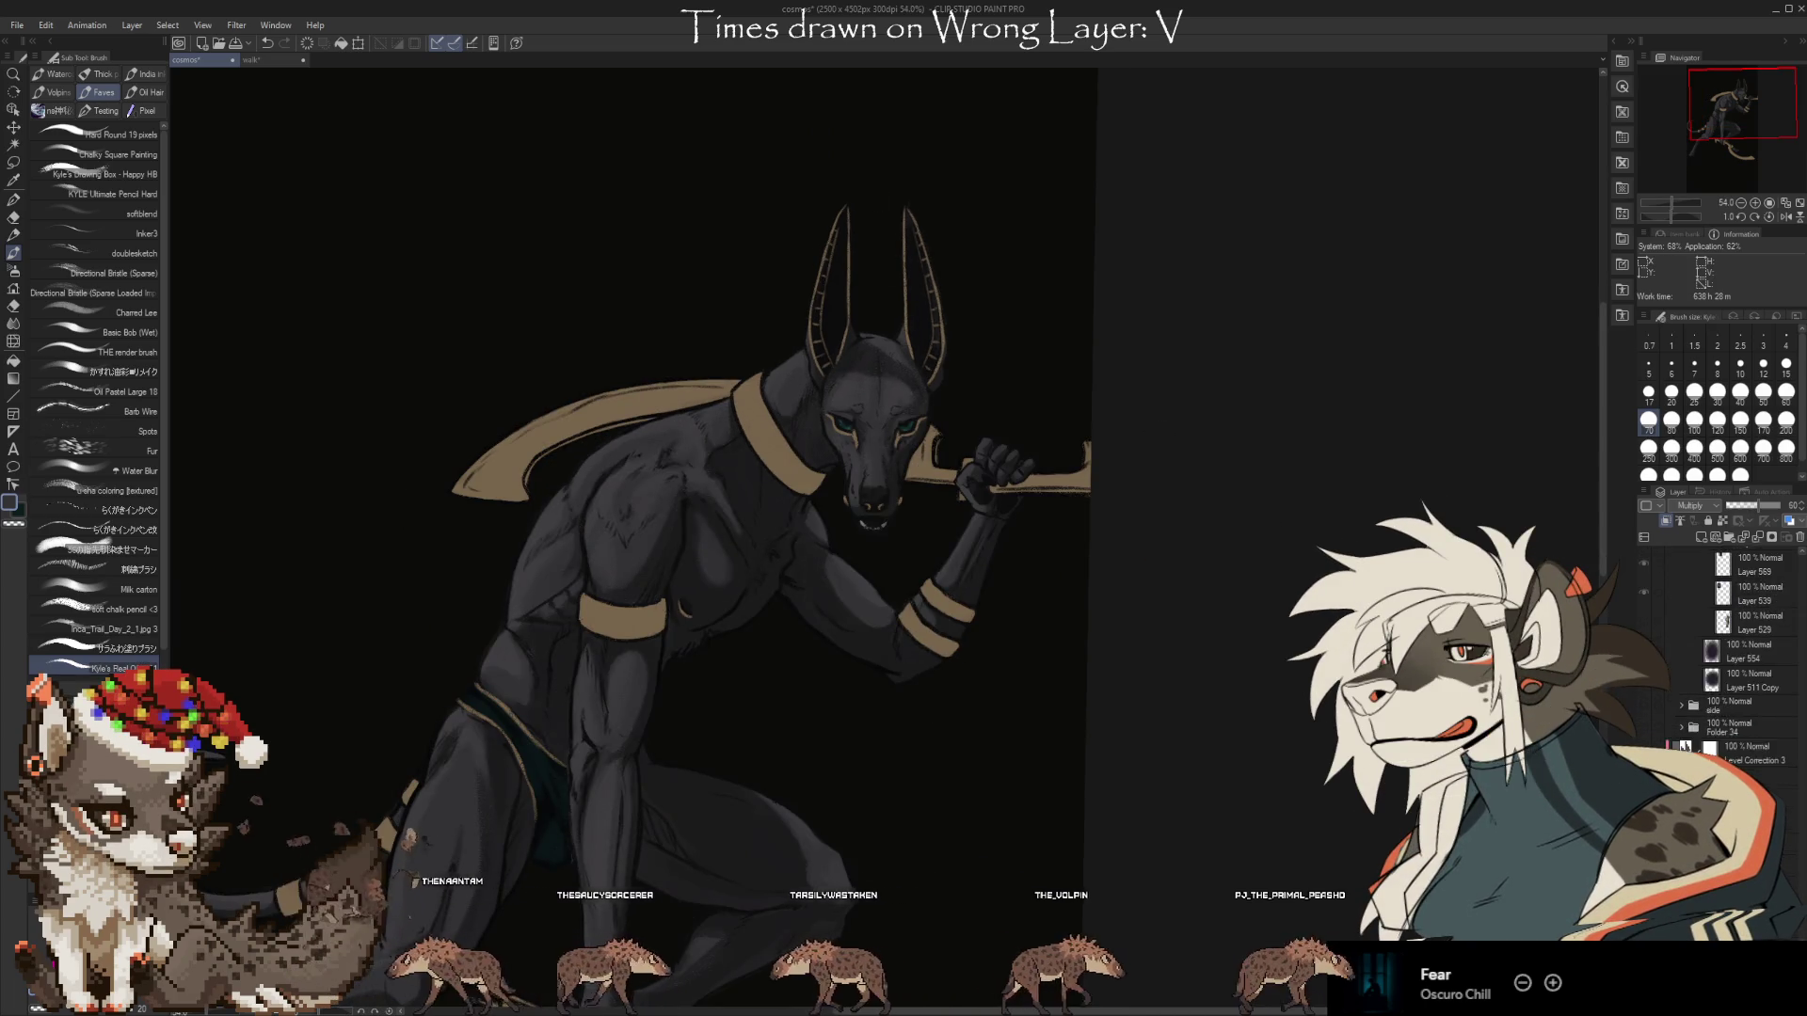
scroll(1722, 659, down, 10)
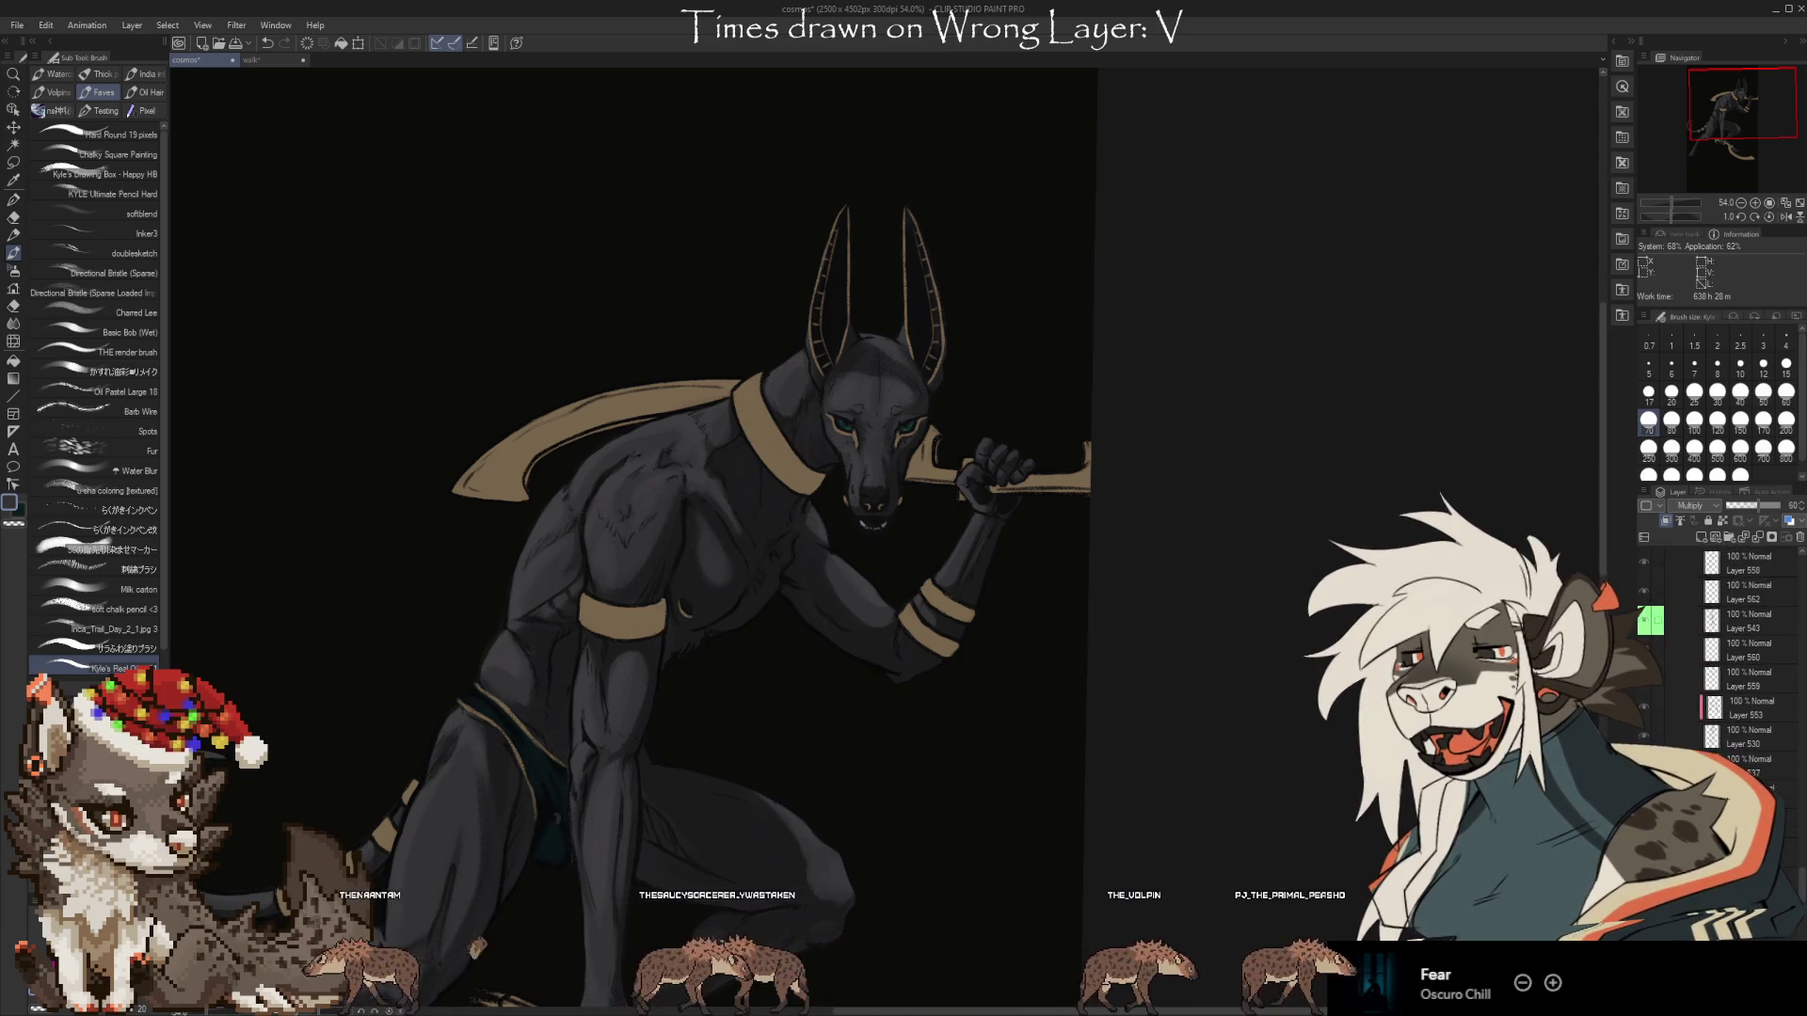
scroll(1722, 659, down, 5)
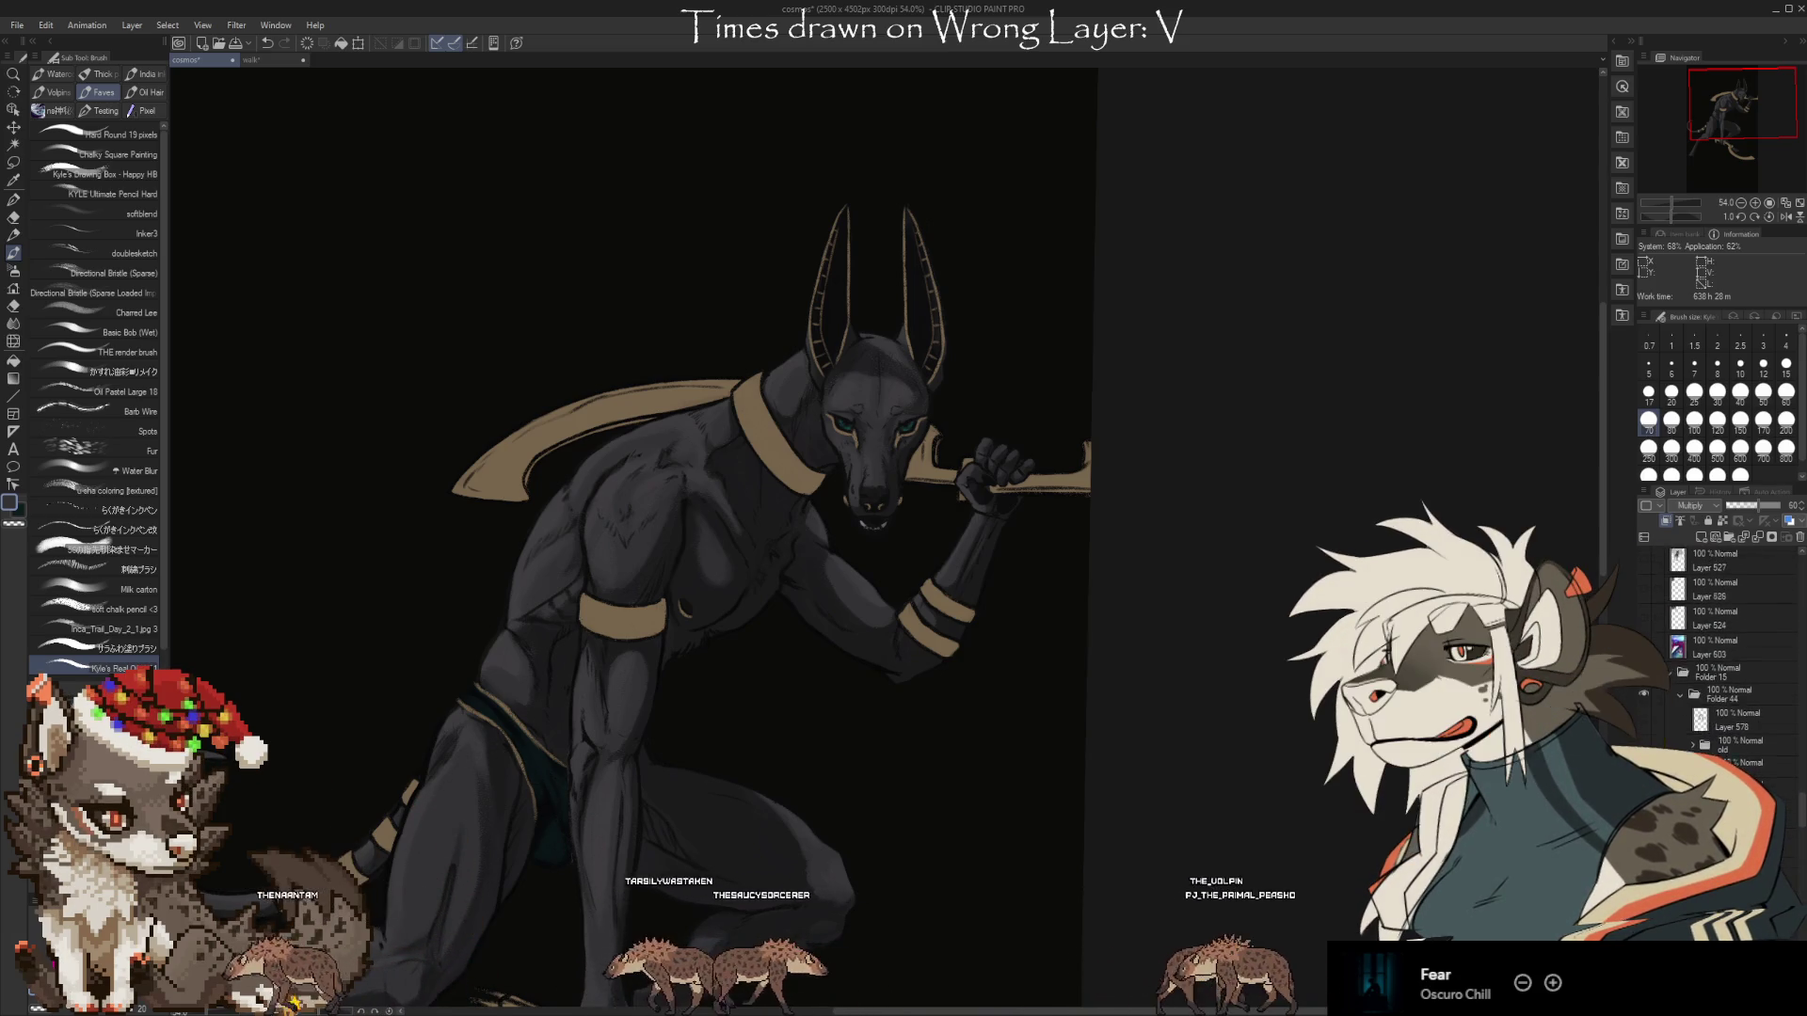
click(1711, 715)
click(1702, 730)
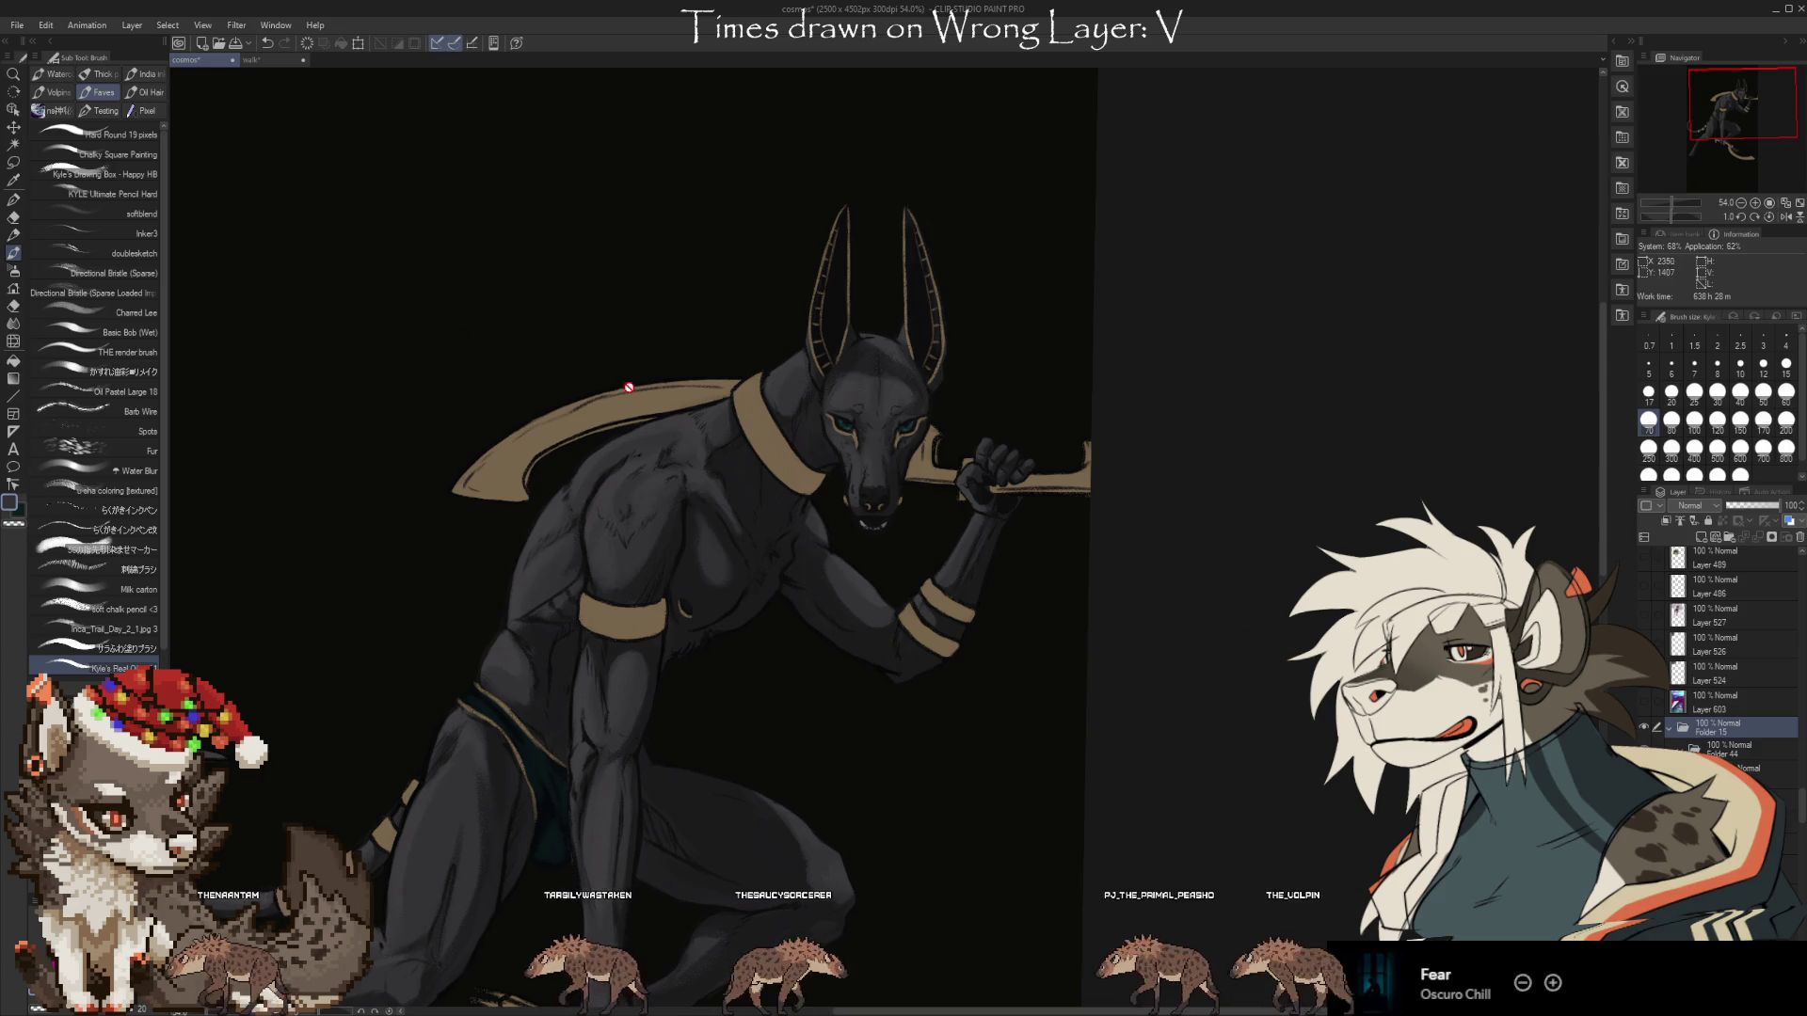
key(m)
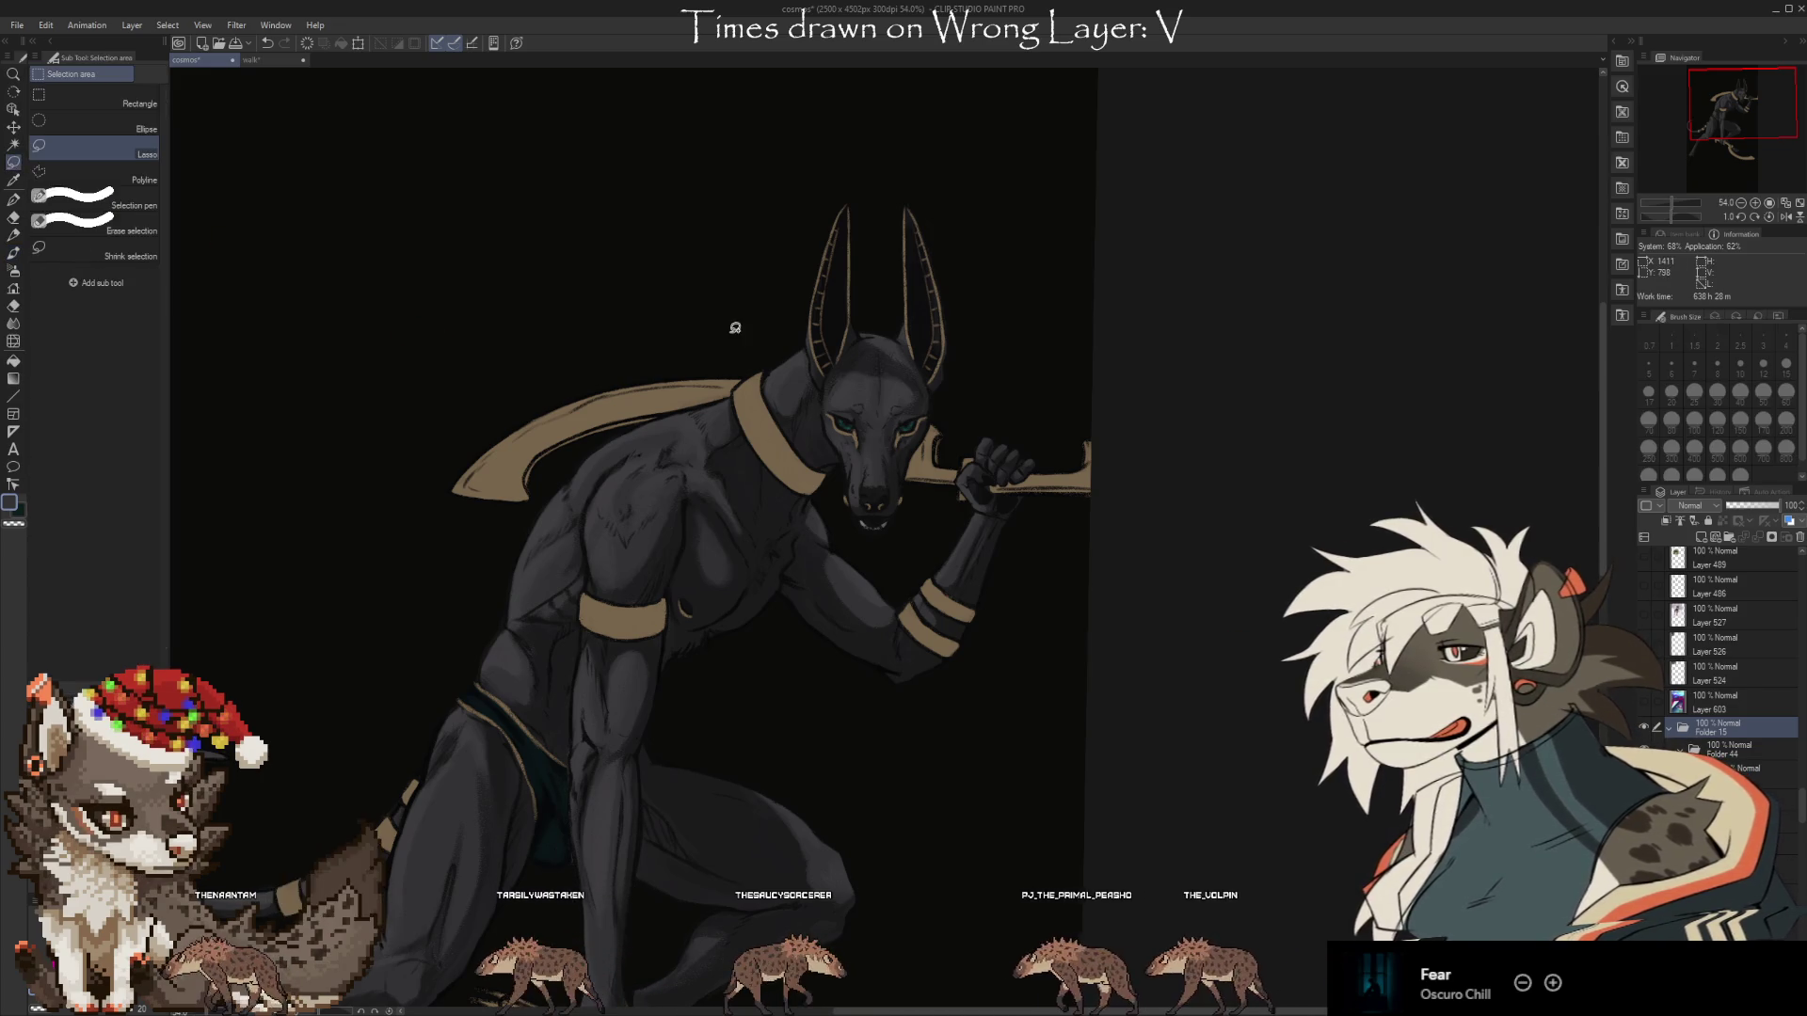
click(13, 342)
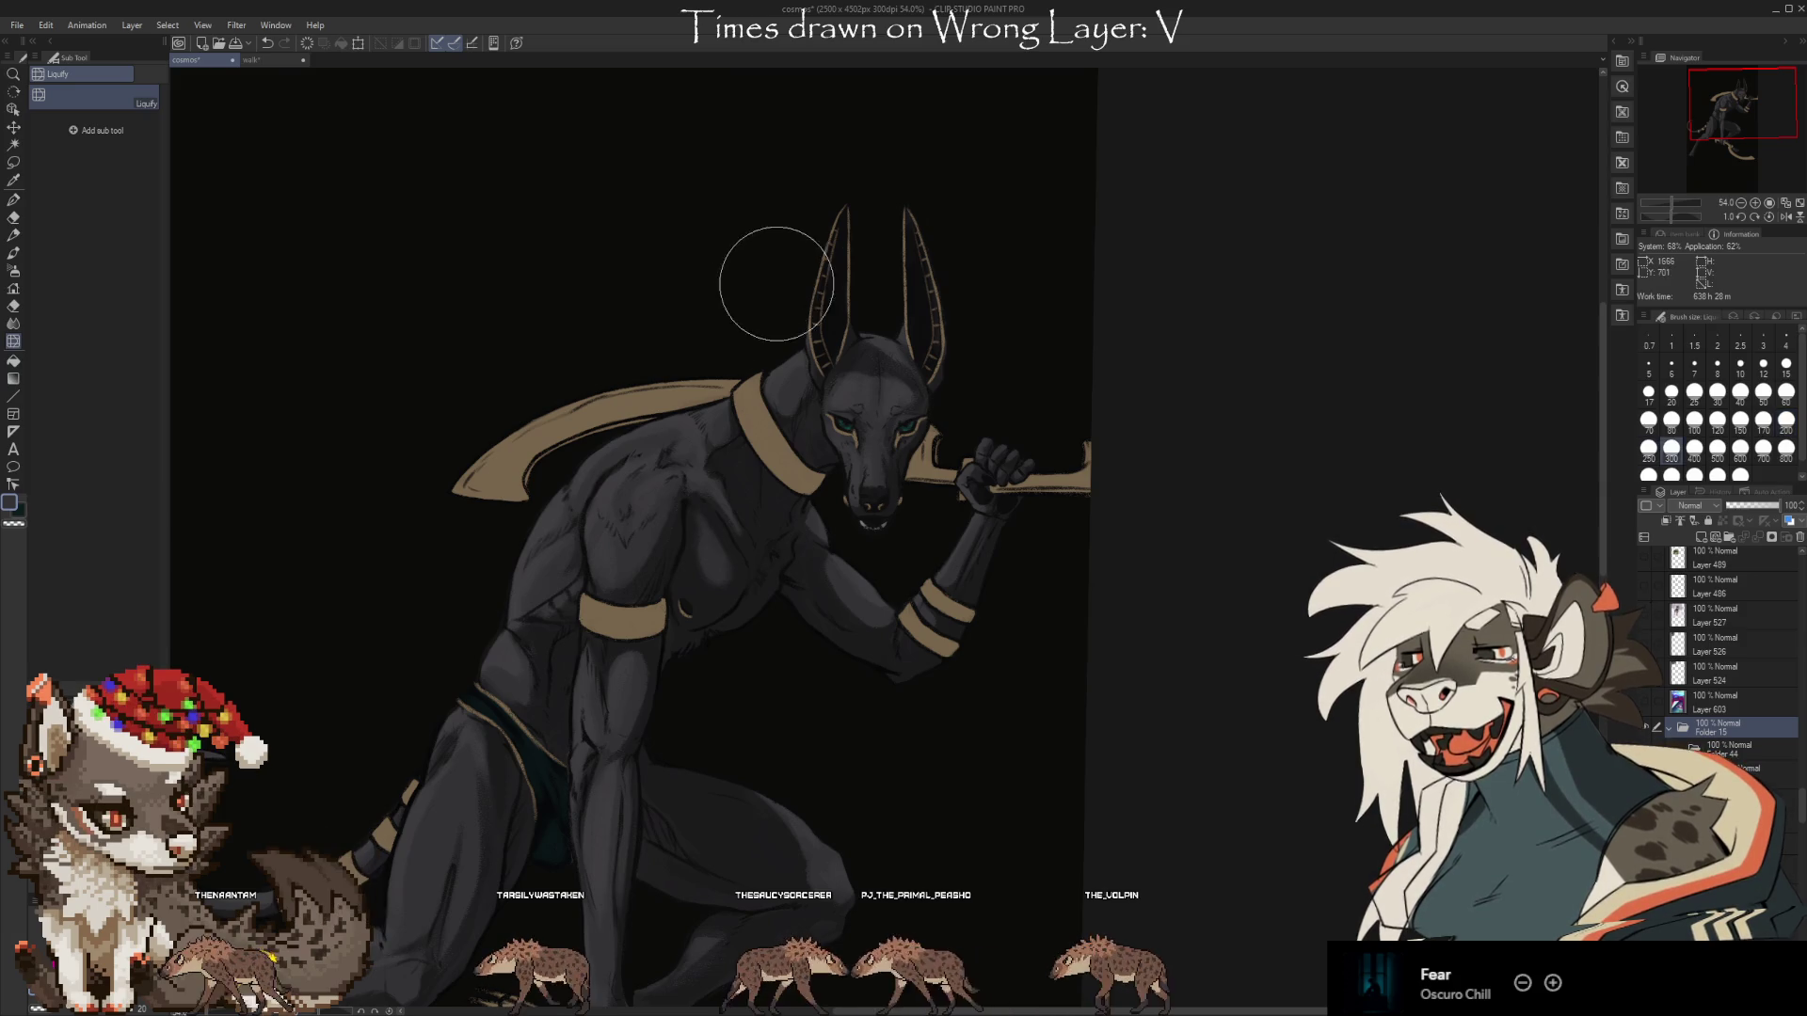
key(bracketright)
key(bracketright)
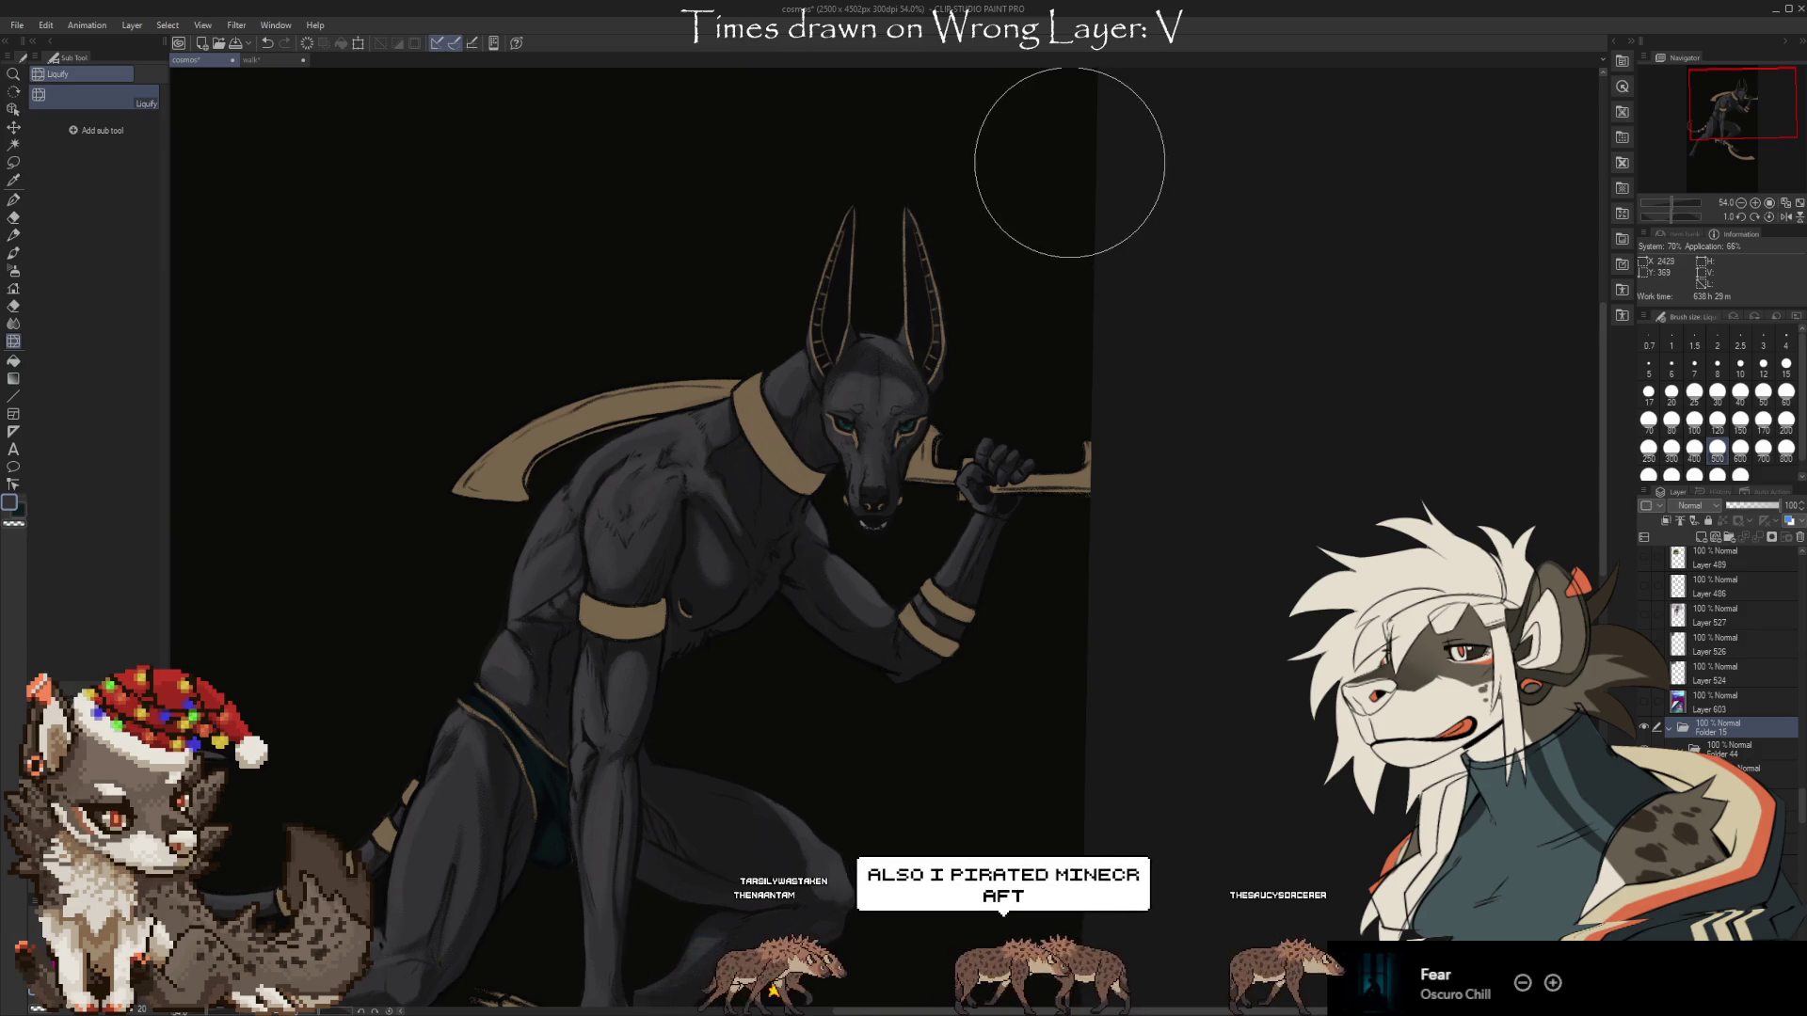
key(bracketright)
key(bracketleft)
key(bracketleft)
key(bracketleft)
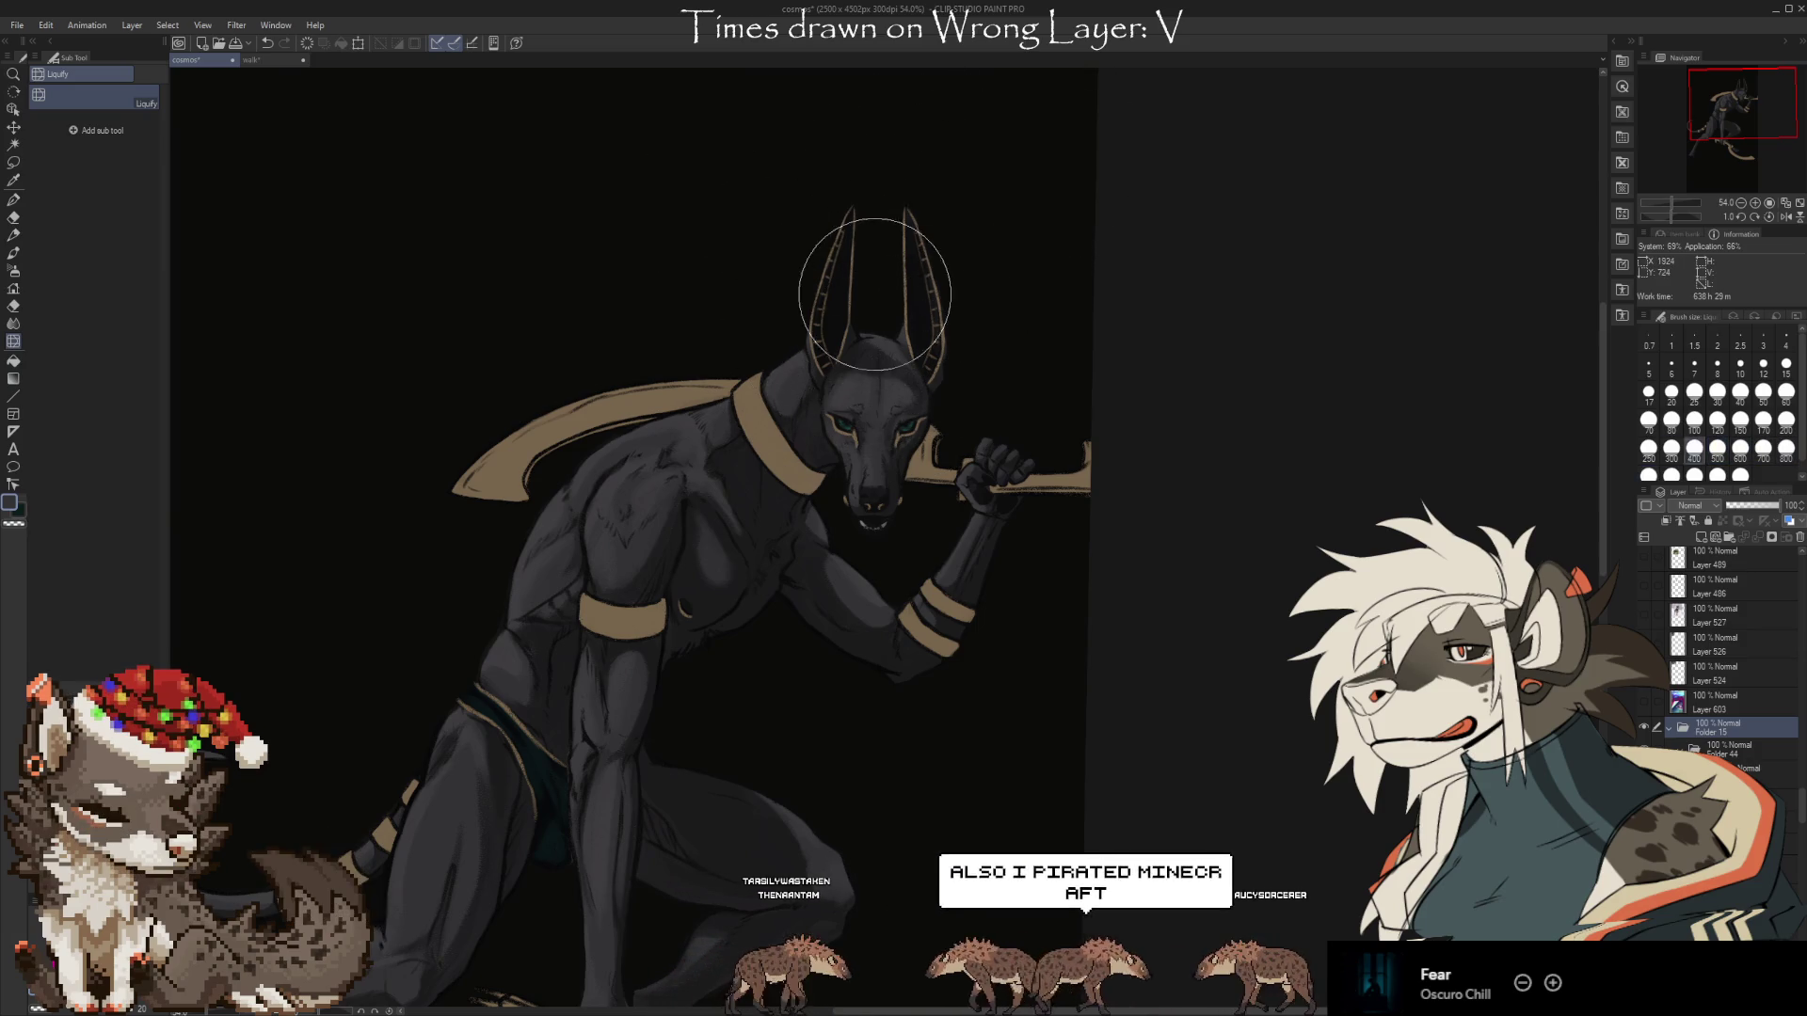
scroll(879, 247, up, 3)
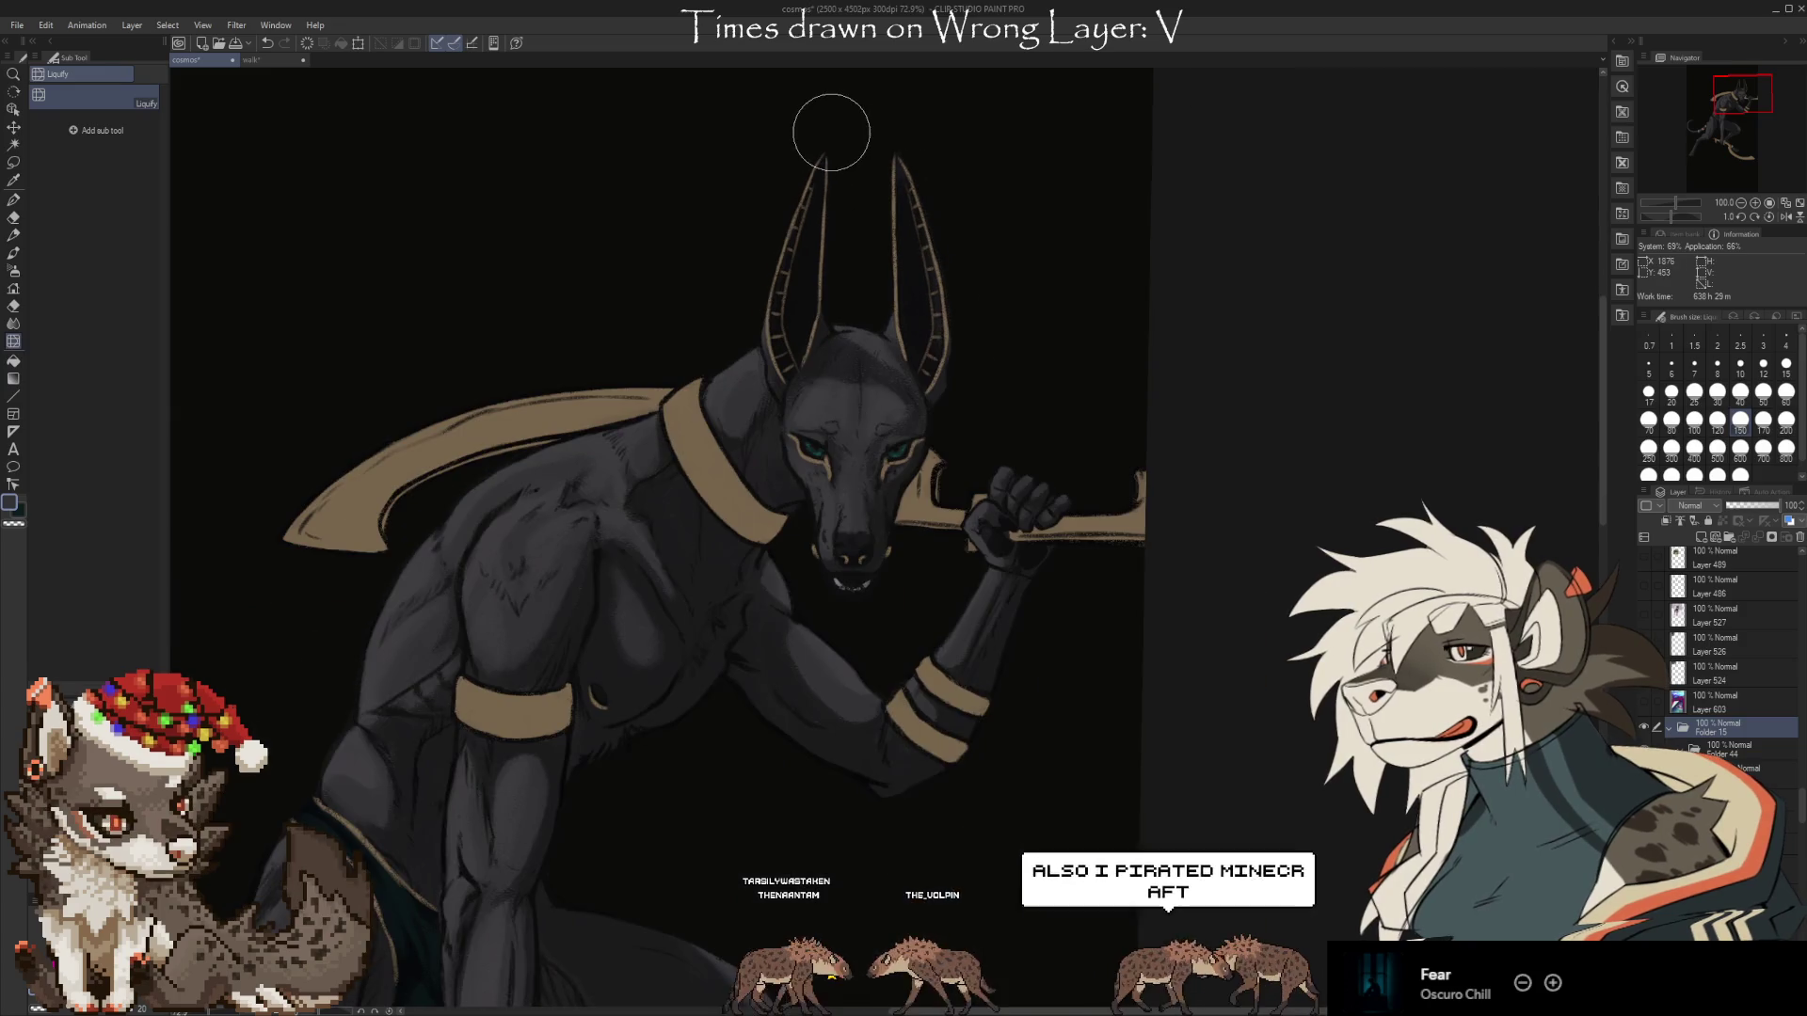
scroll(847, 141, up, 1)
scroll(847, 153, down, 1)
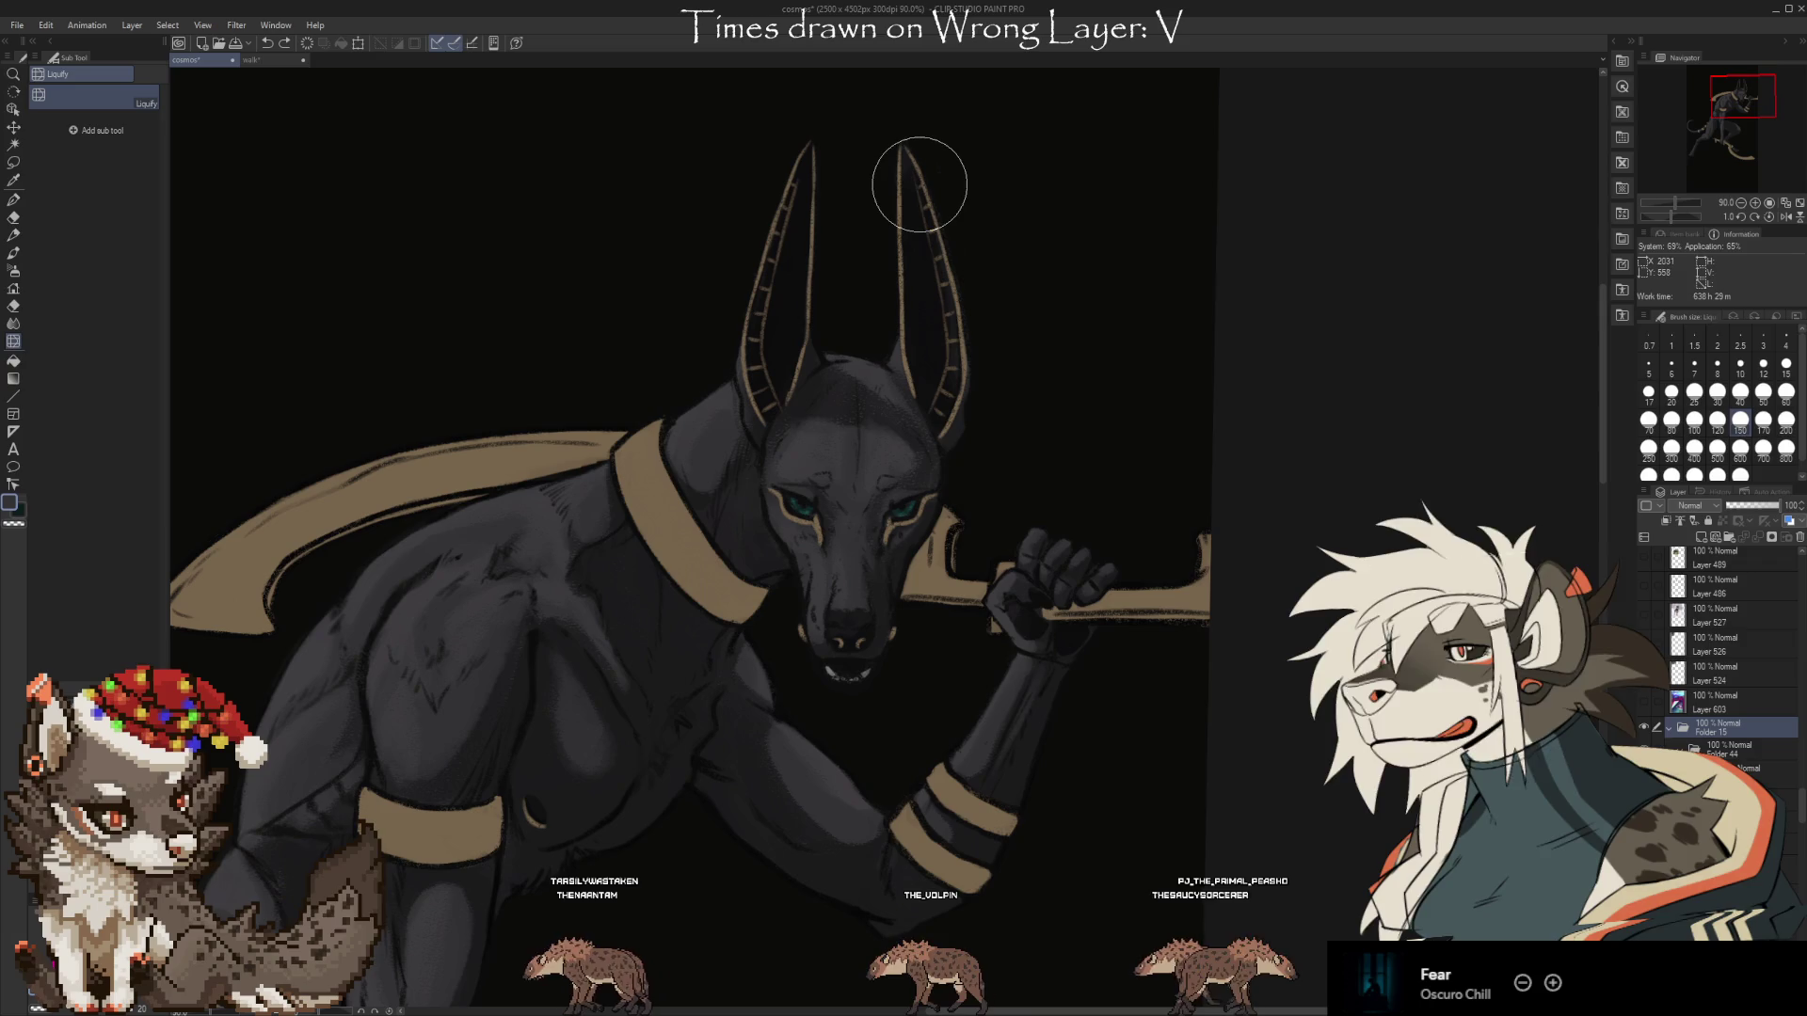
key(bracketright)
key(bracketright)
key(bracketright)
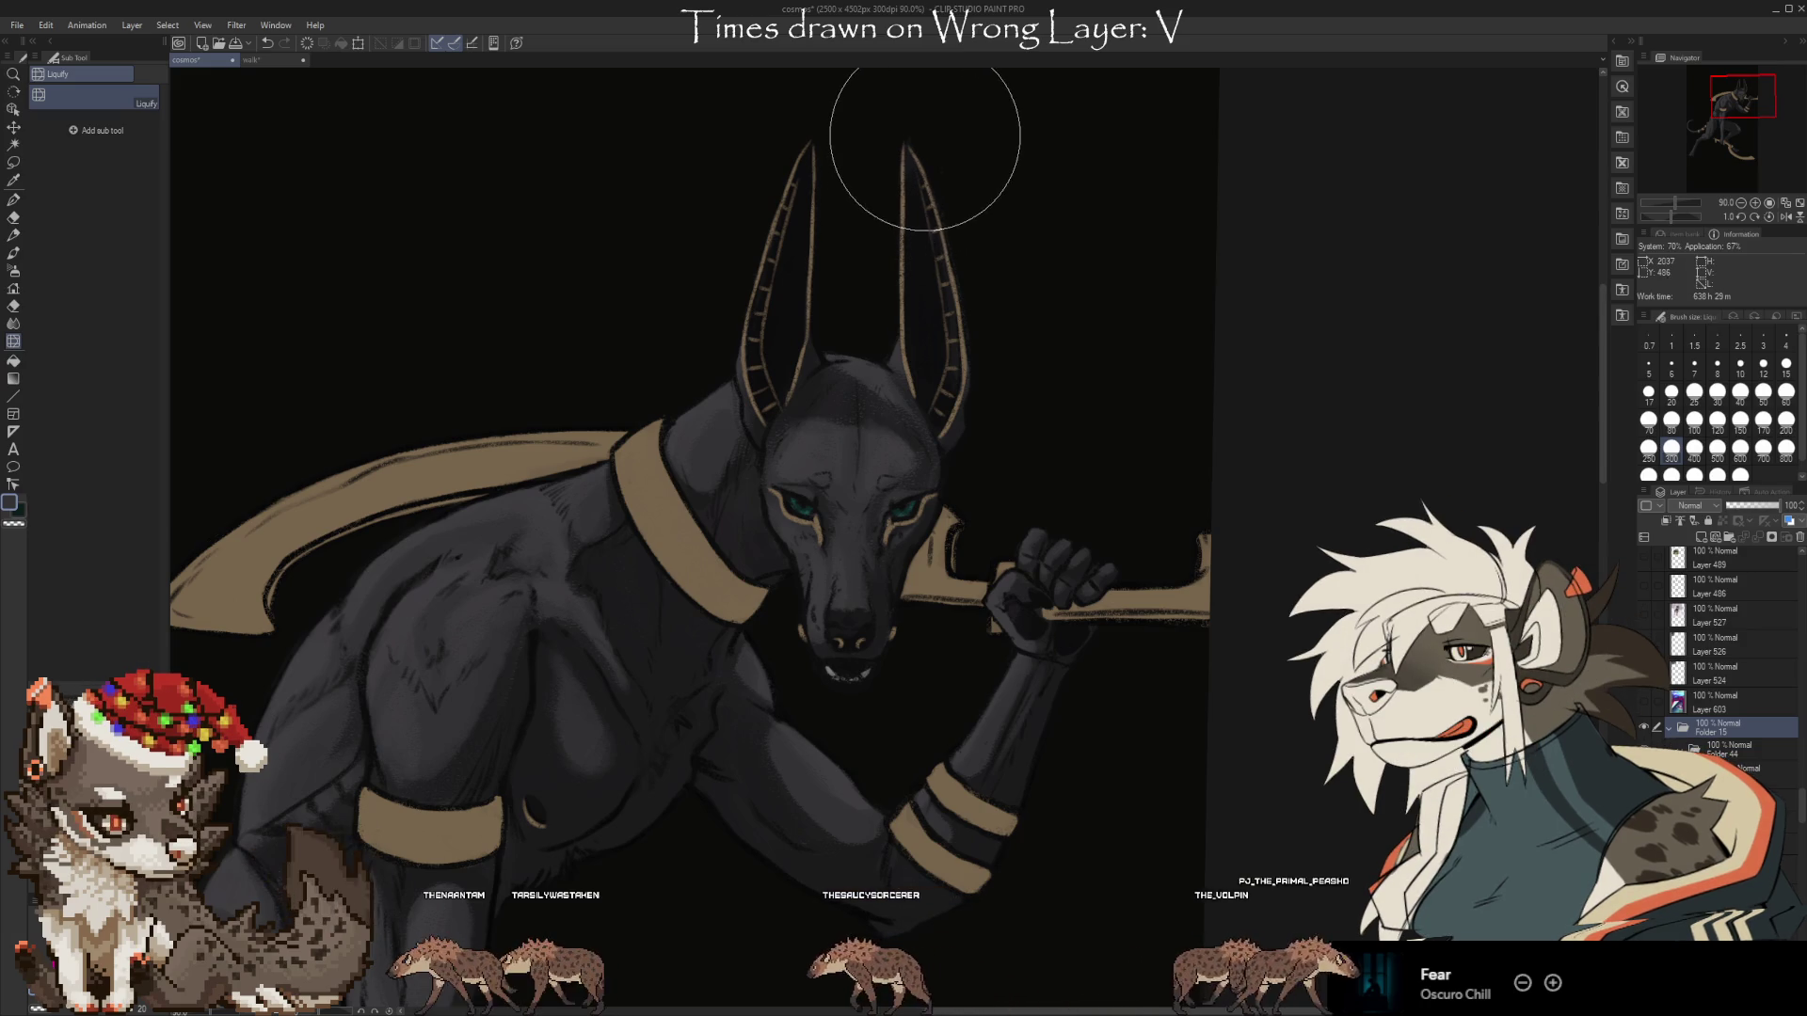
key(bracketleft)
key(bracketleft)
key(bracketleft)
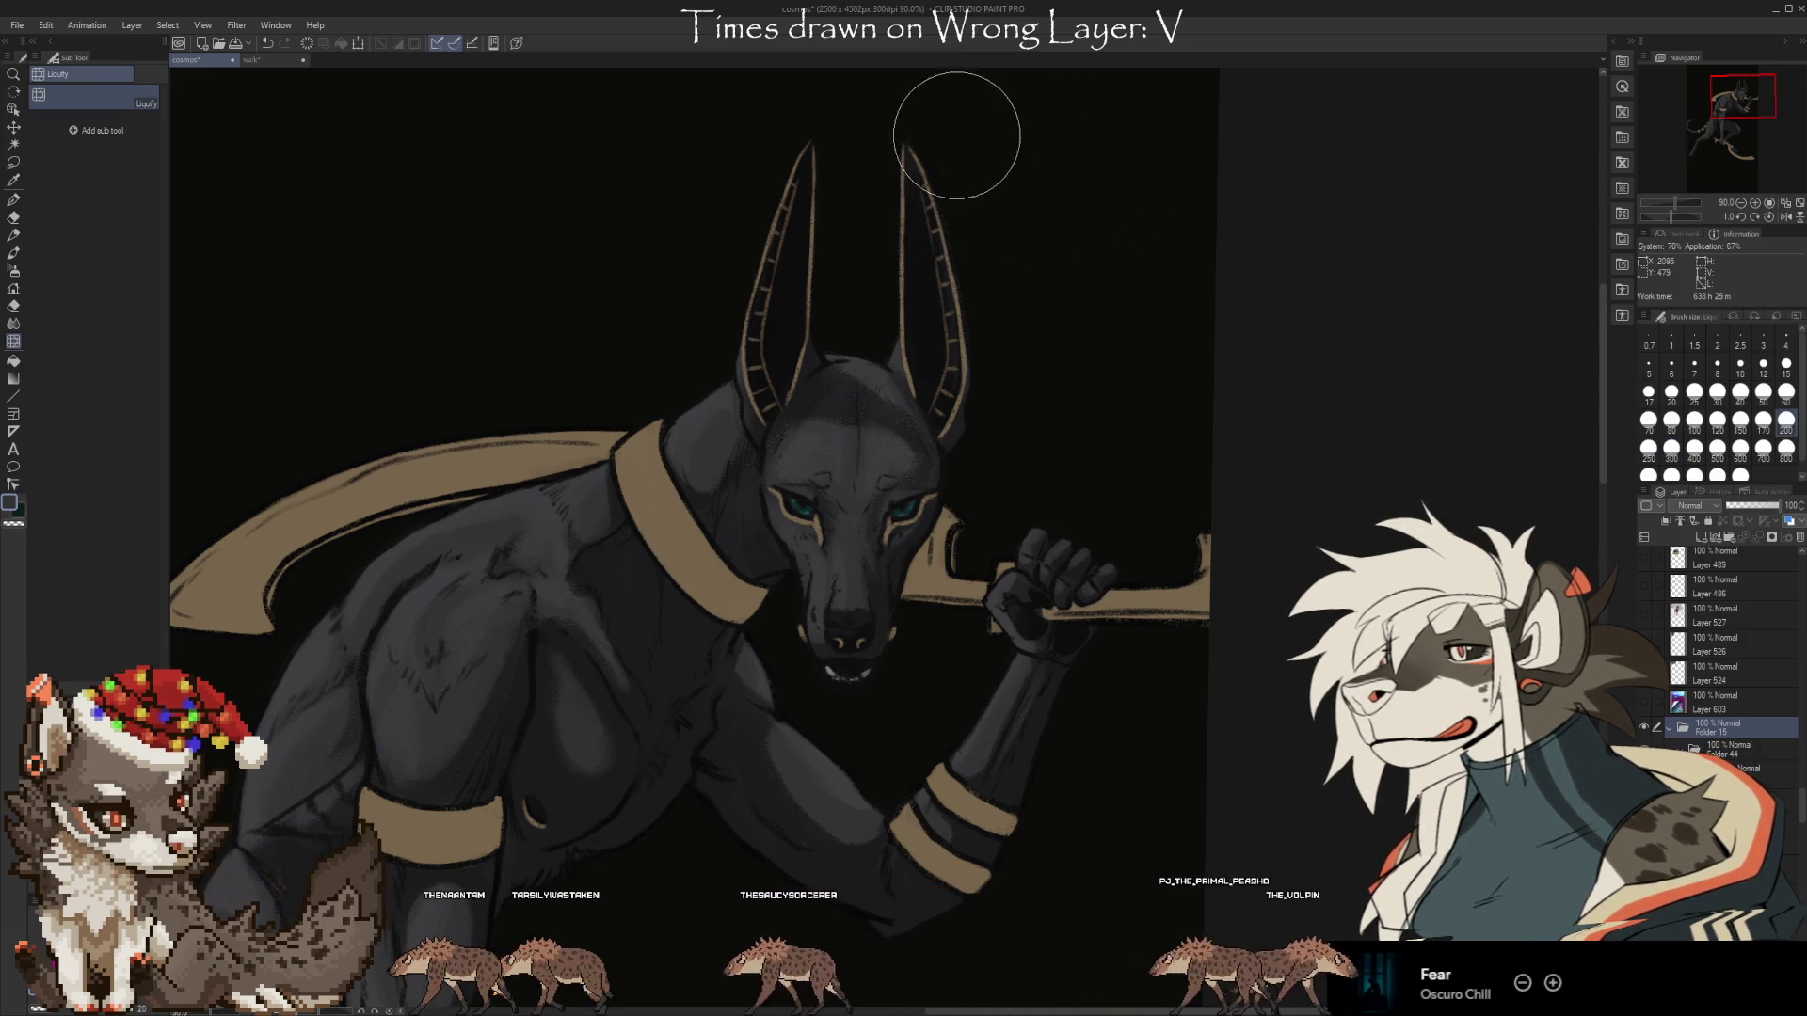
scroll(862, 129, down, 1)
scroll(863, 128, down, 2)
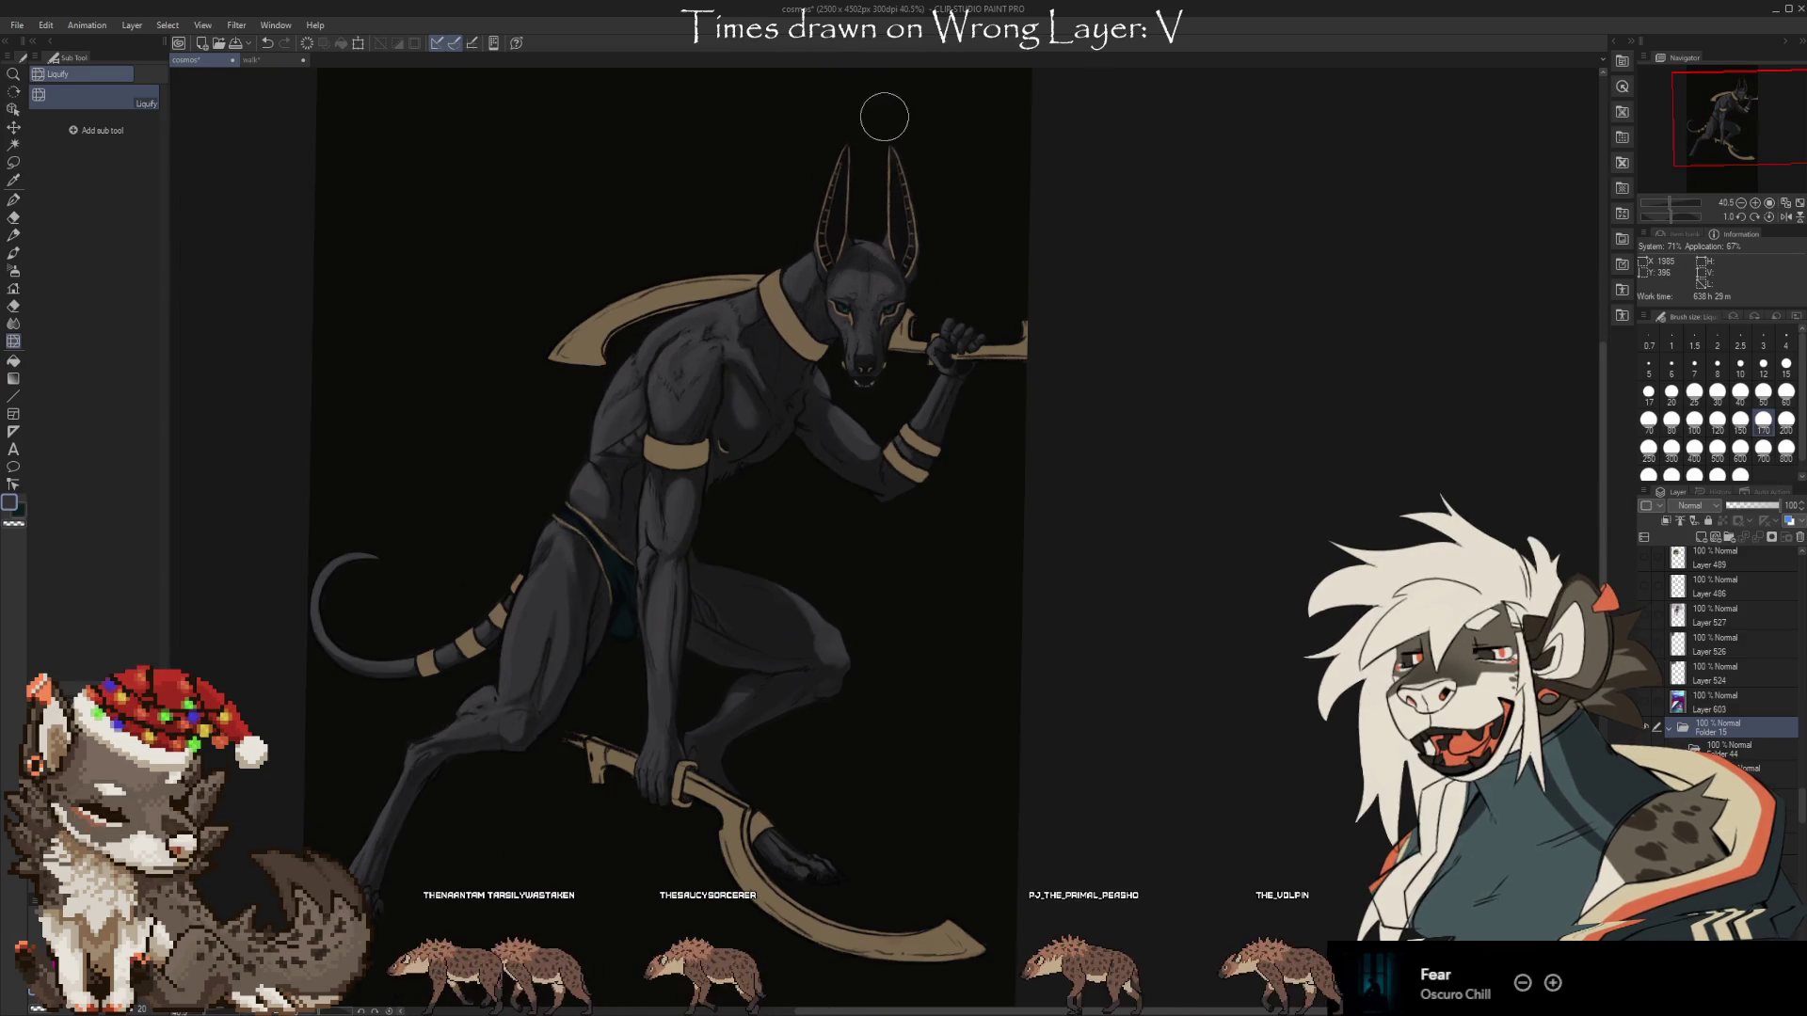
scroll(847, 113, down, 1)
scroll(711, 153, up, 1)
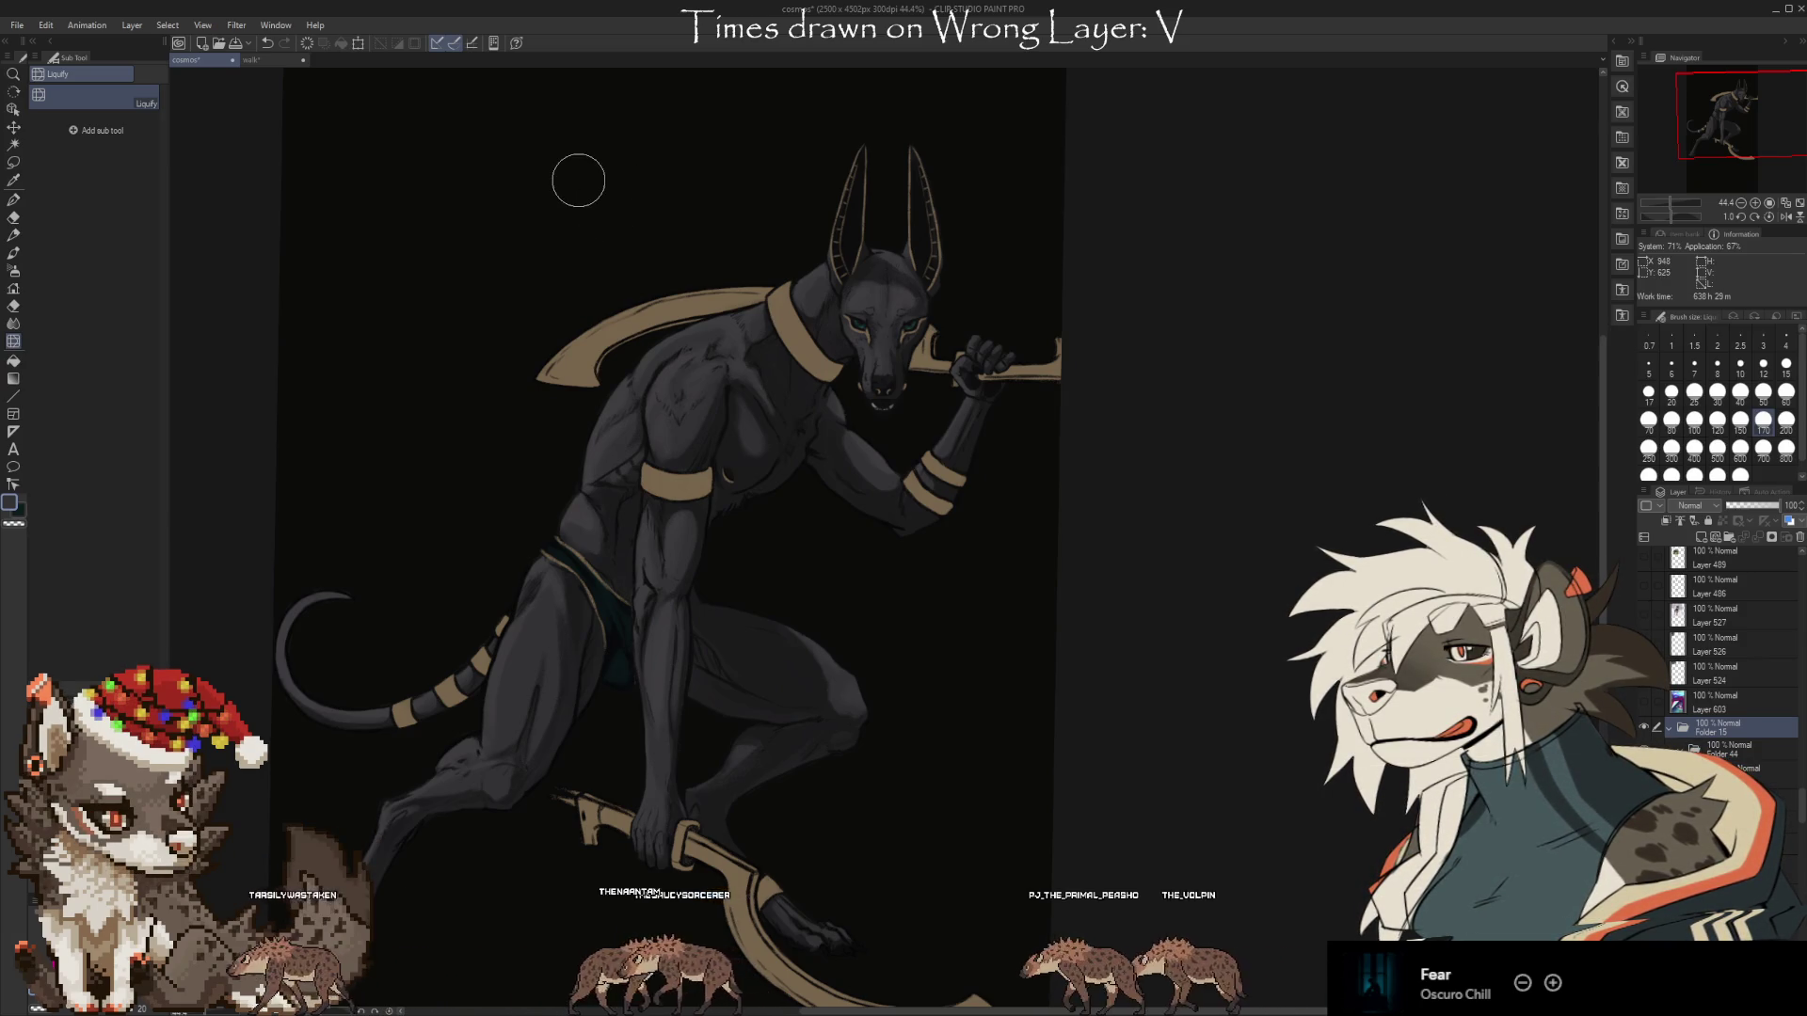
scroll(701, 85, down, 1)
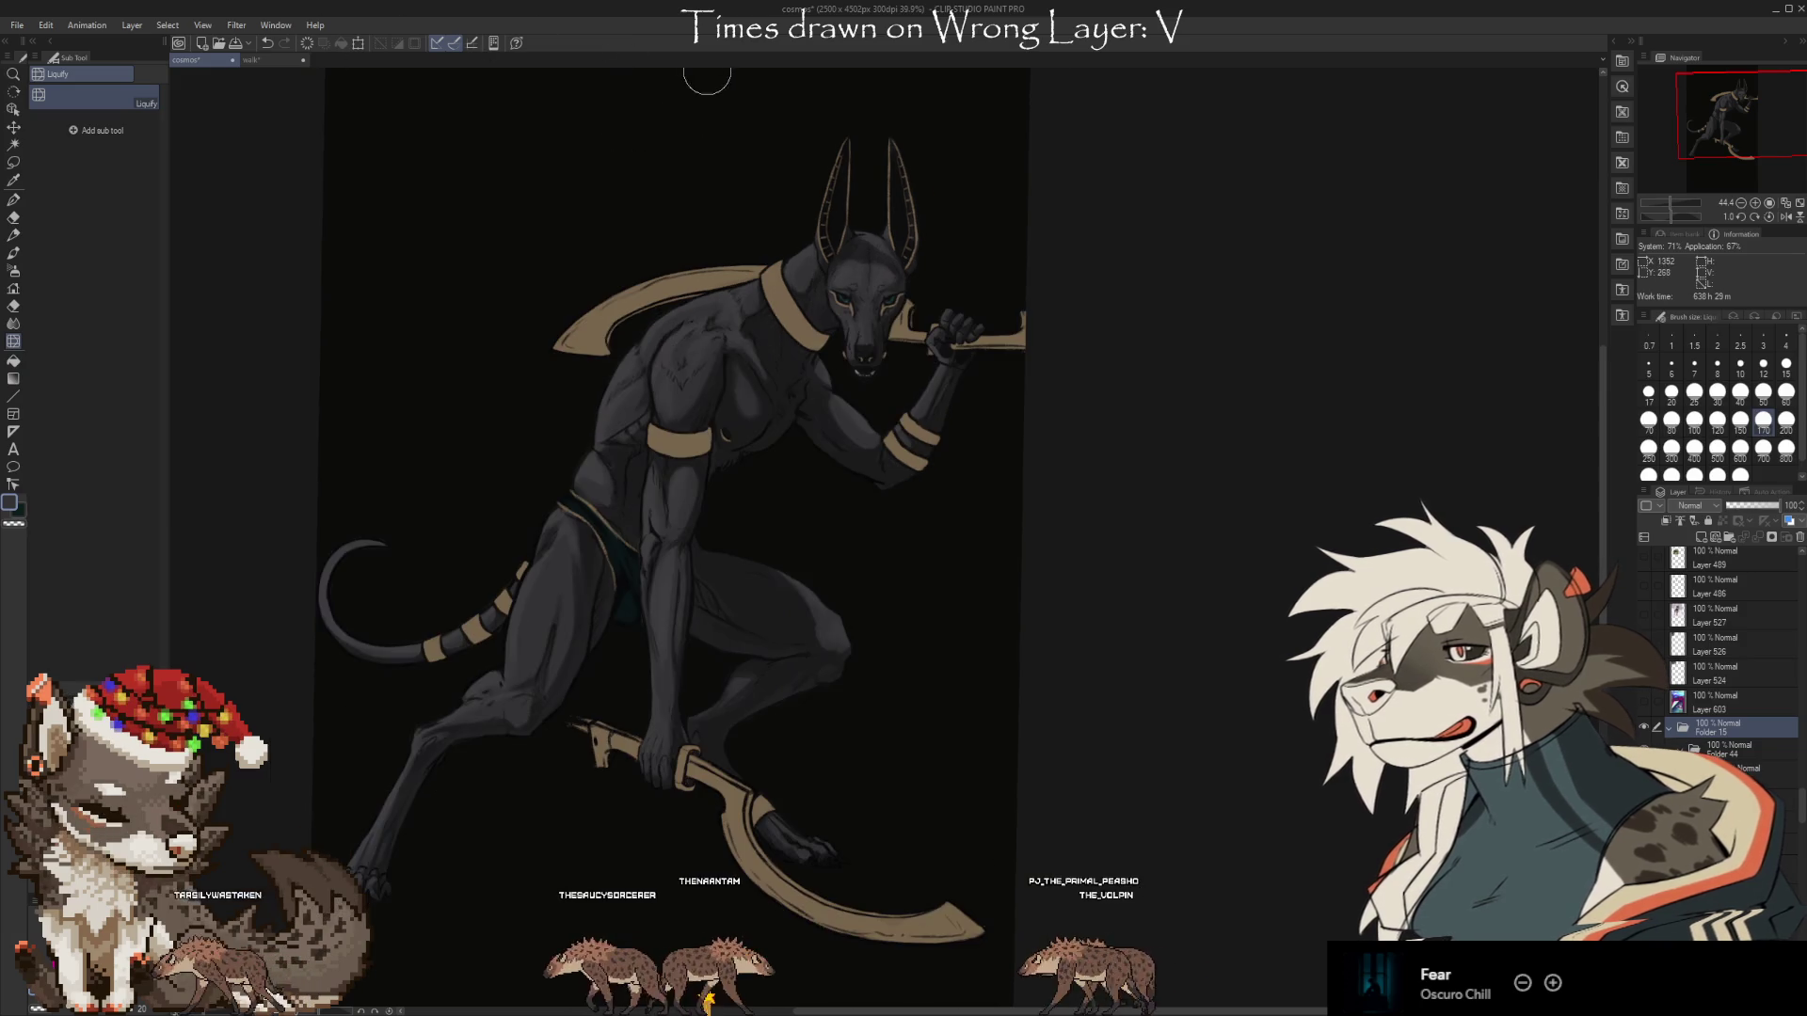
scroll(621, 289, up, 2)
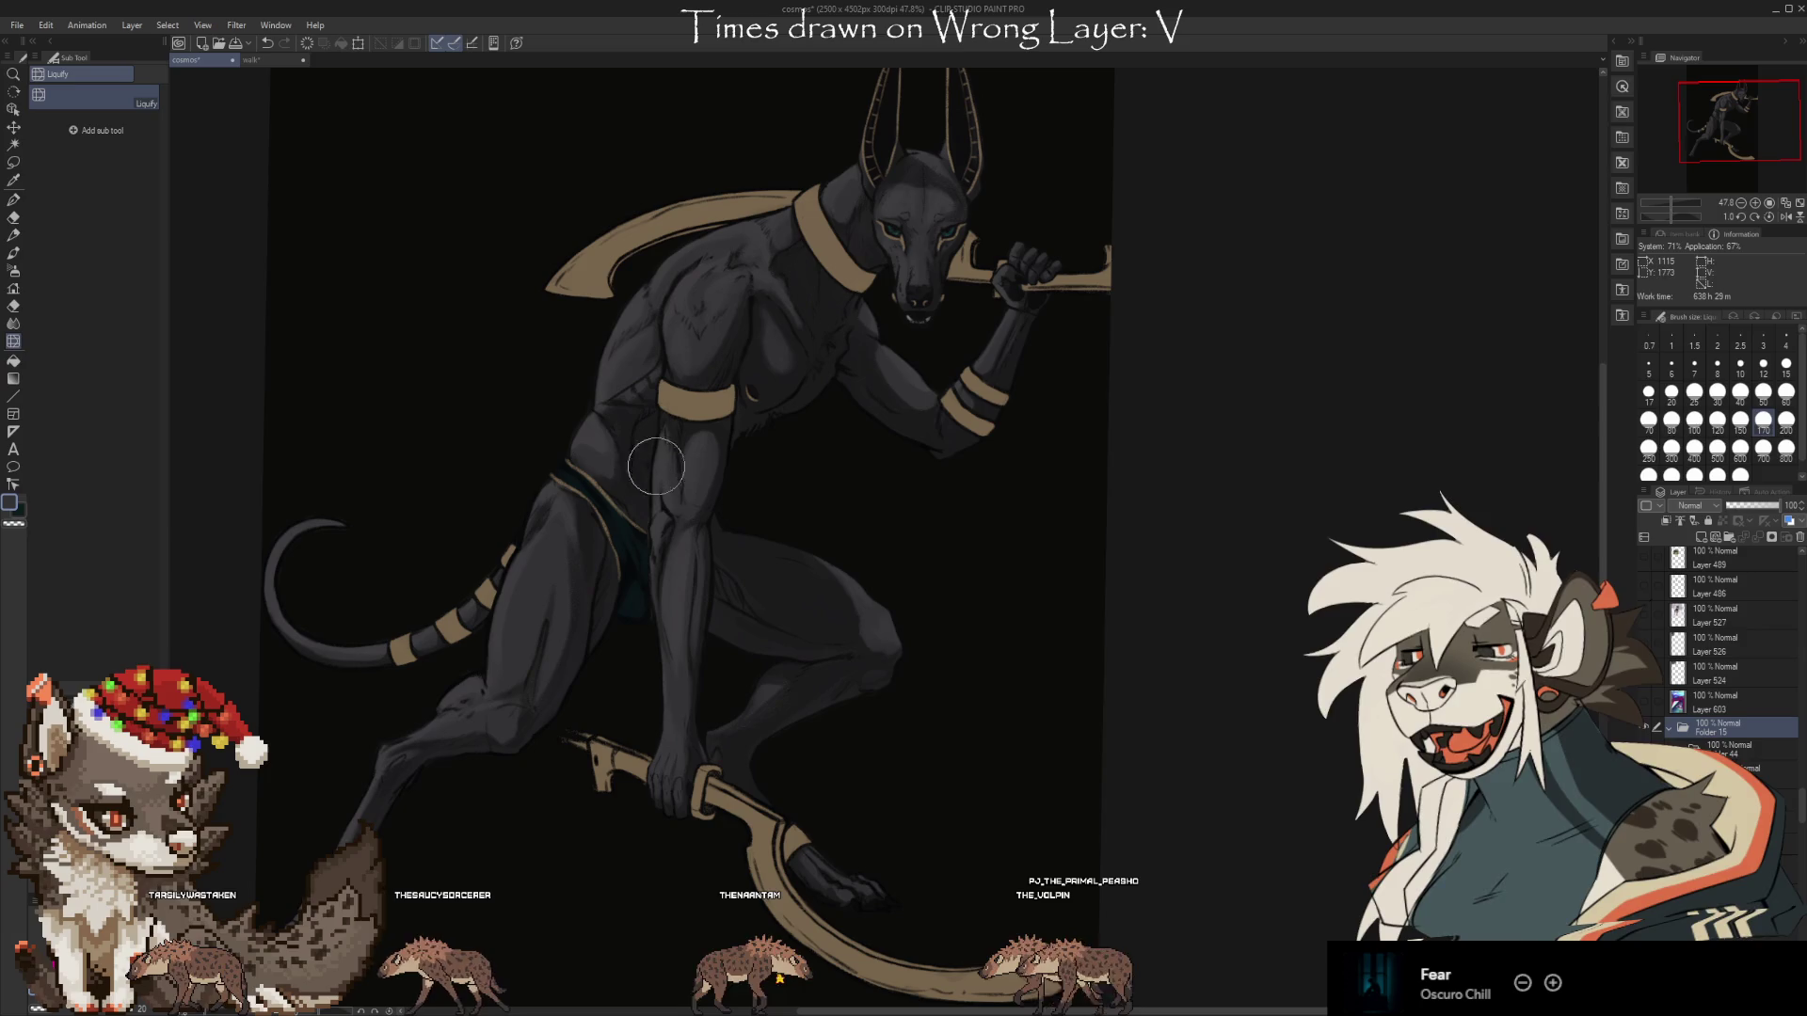
scroll(655, 654, down, 1)
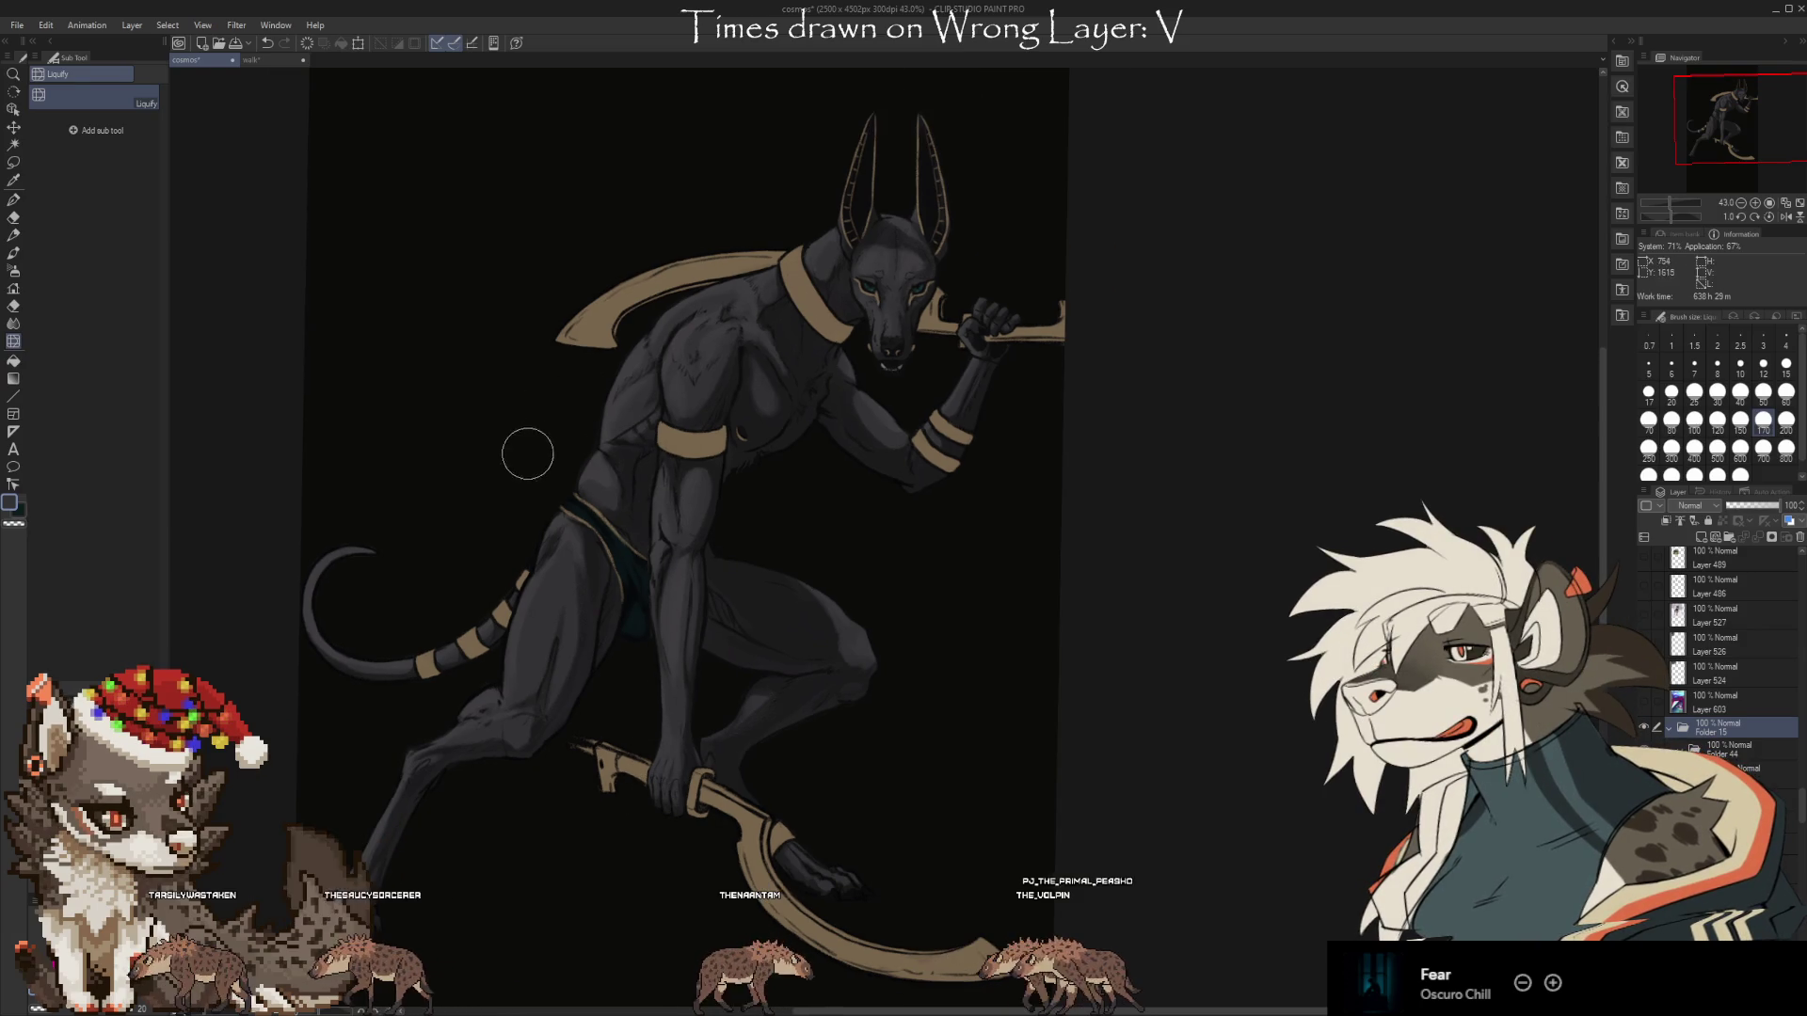
scroll(508, 466, up, 1)
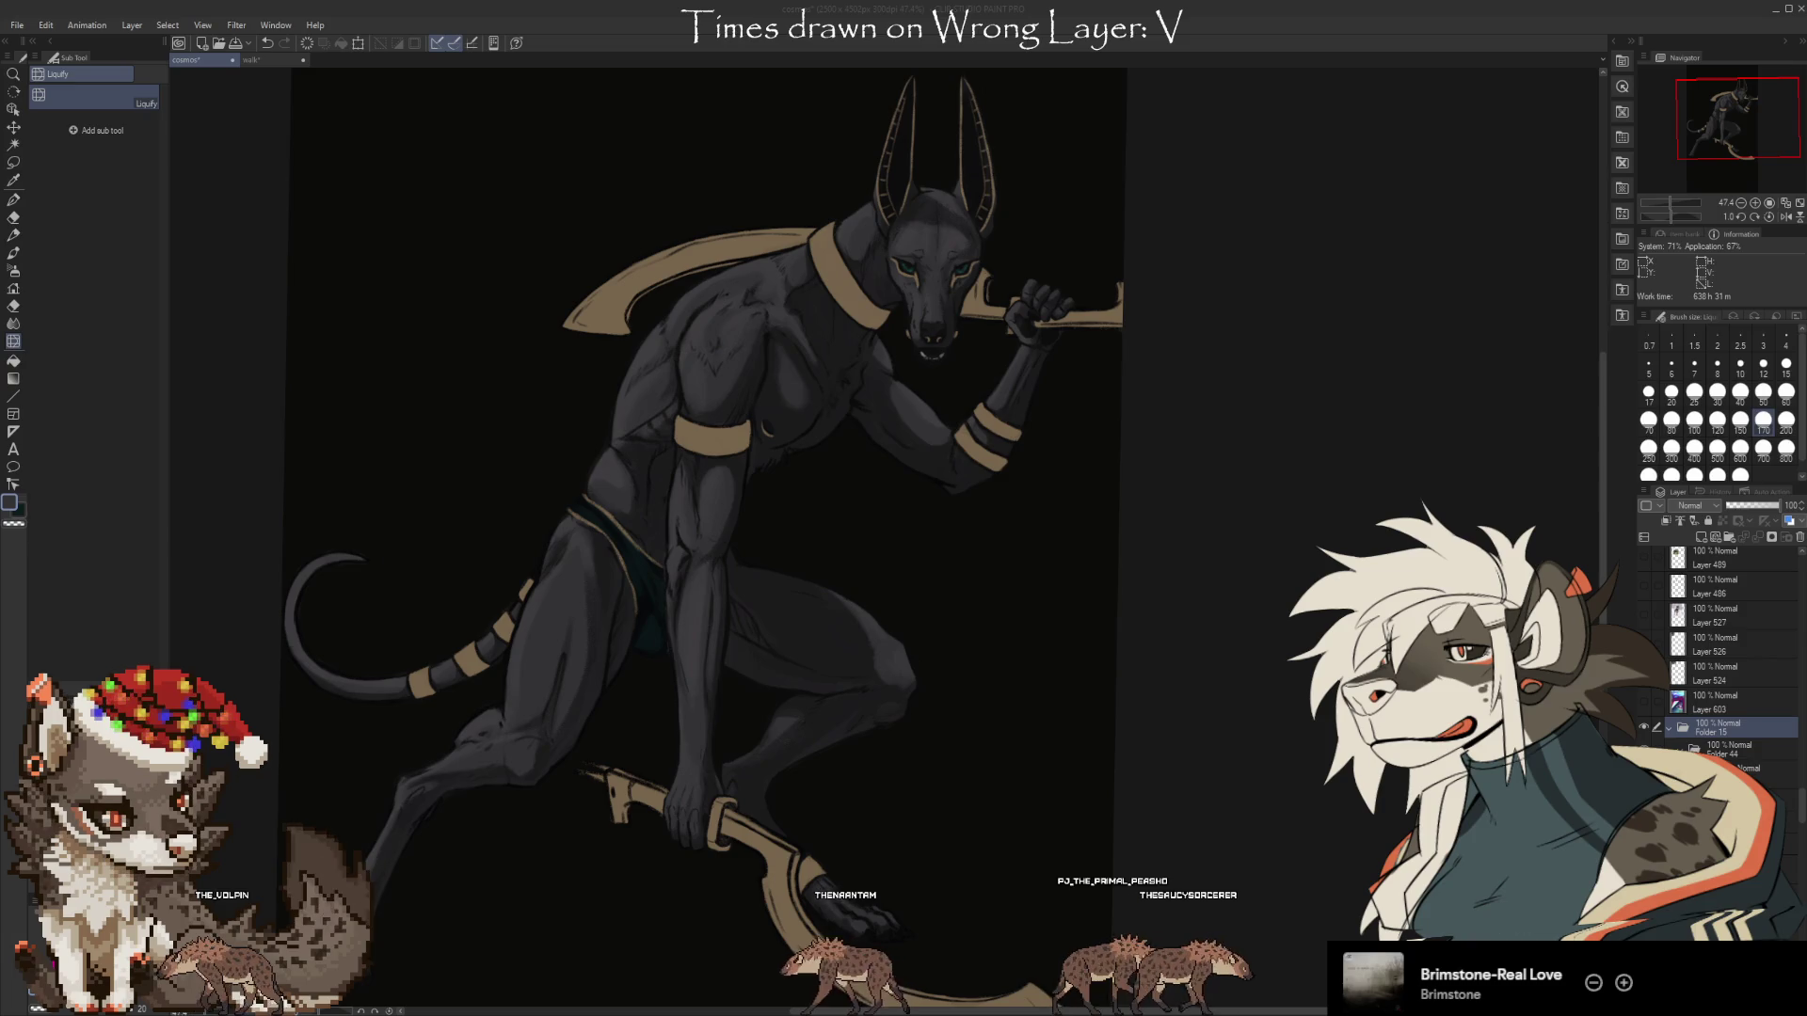
scroll(895, 540, up, 1)
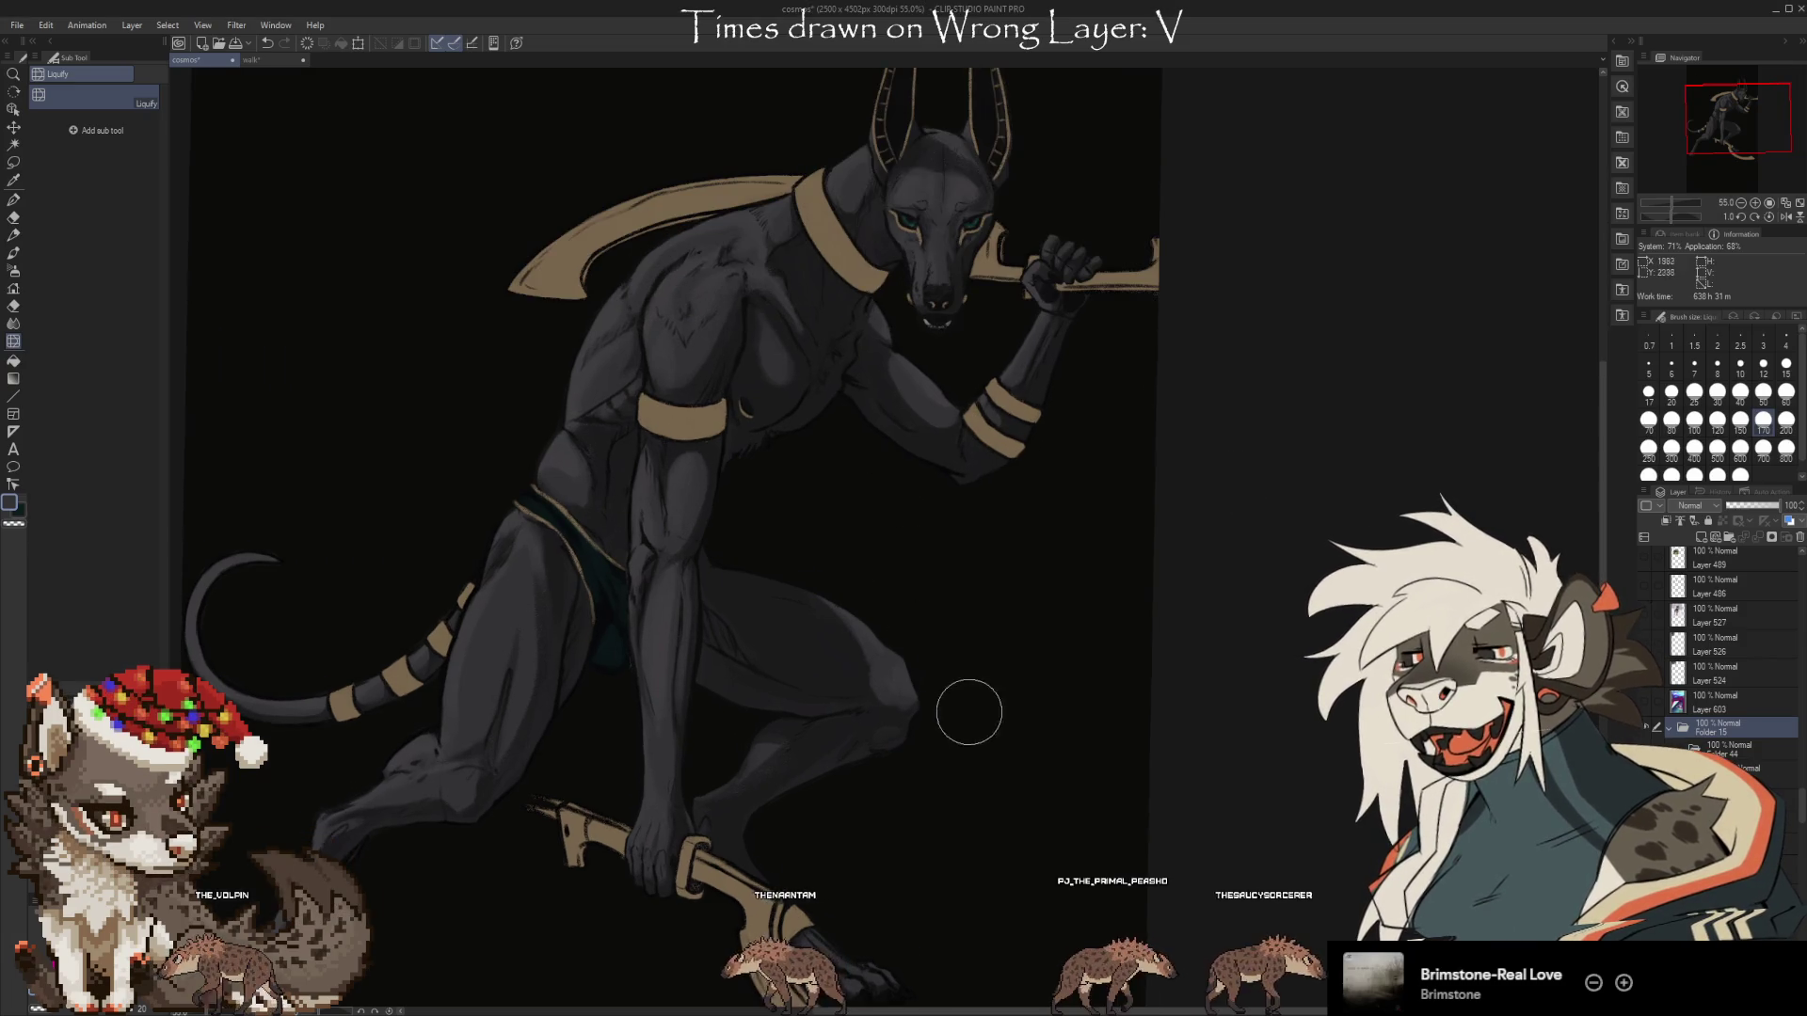
Find and select Layer 548, the 63% Add layer, in the Layer palette.
scroll(1798, 866, down, 5)
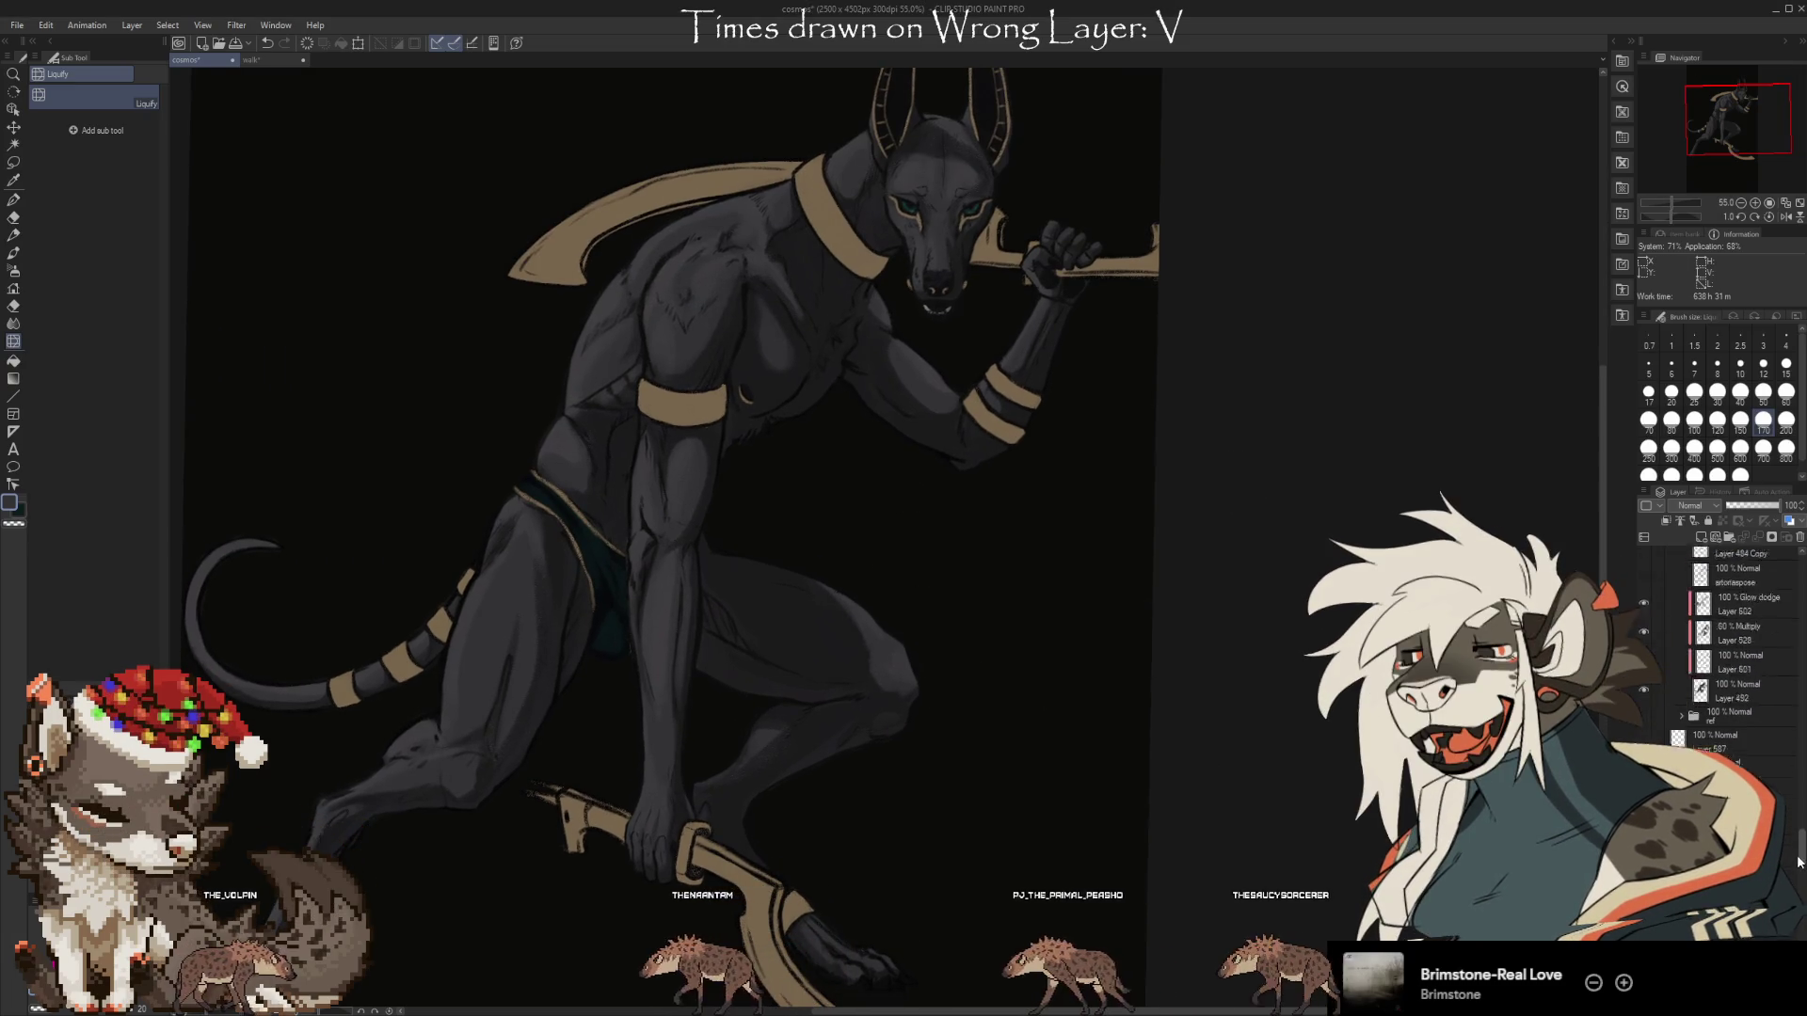
mouse_move(1274, 430)
mouse_down()
mouse_move(1328, 618)
mouse_move(1238, 510)
mouse_up()
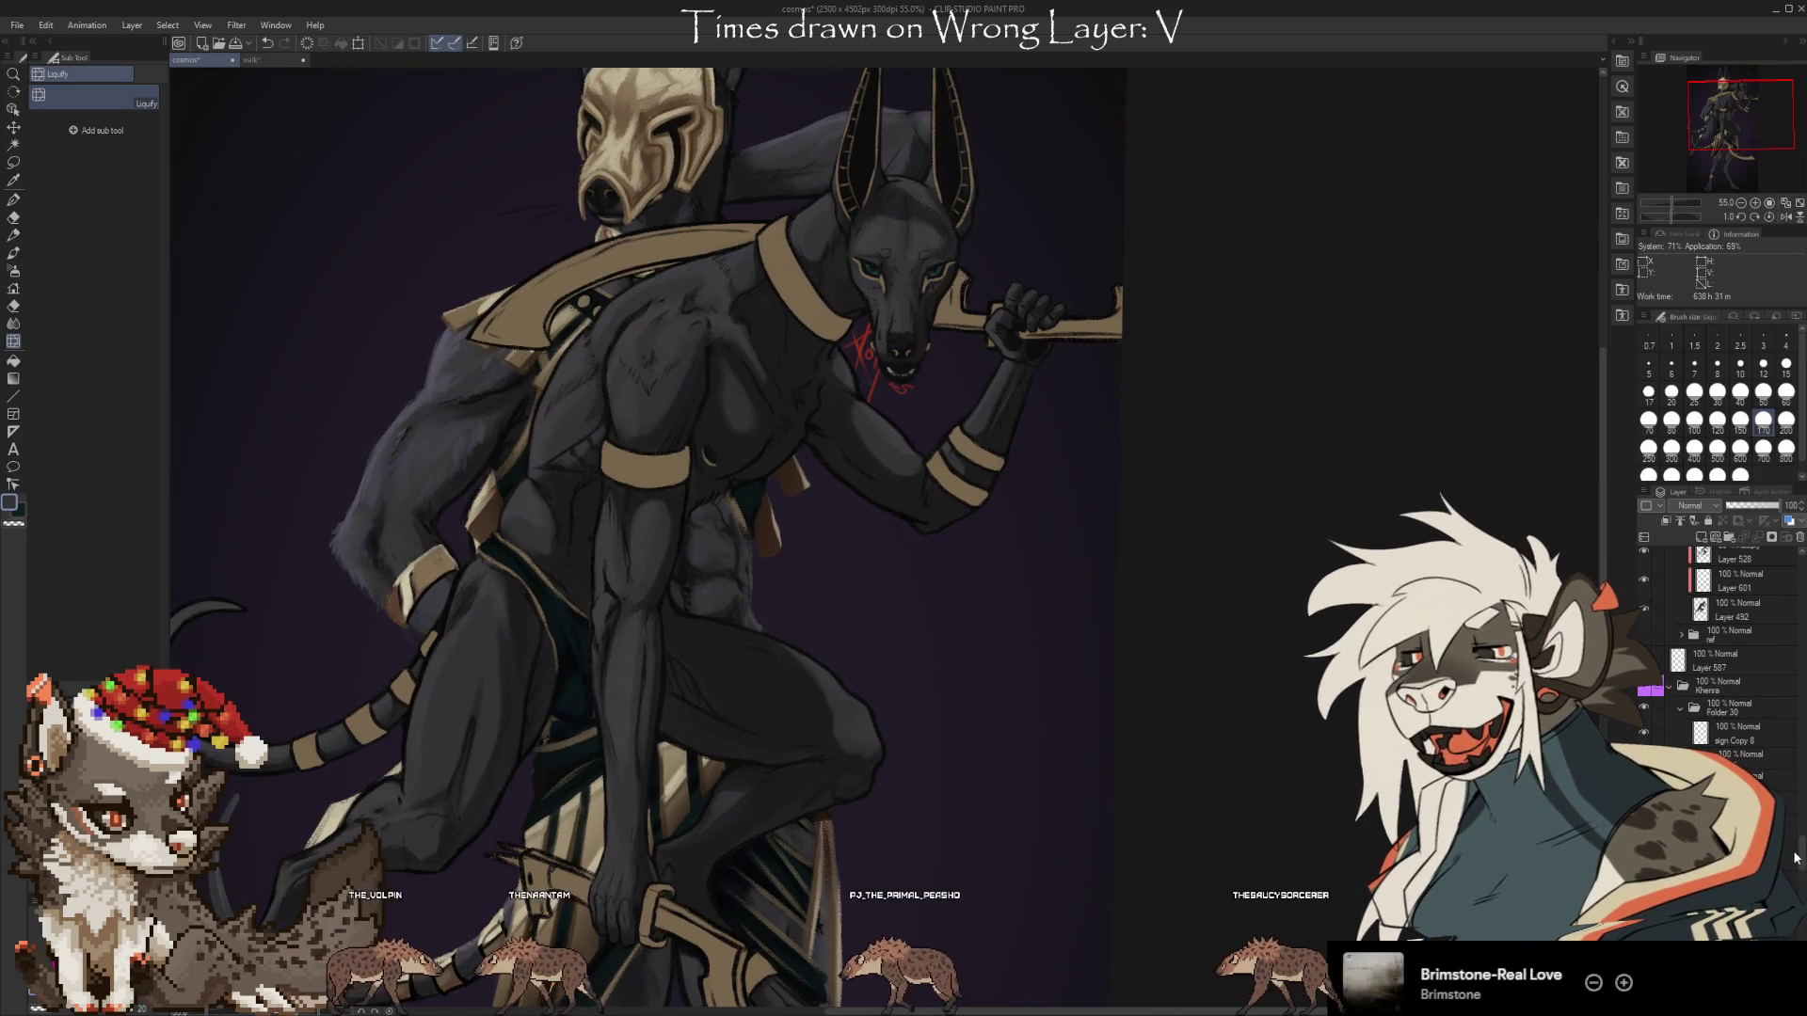
scroll(1803, 885, down, 5)
scroll(1803, 889, down, 5)
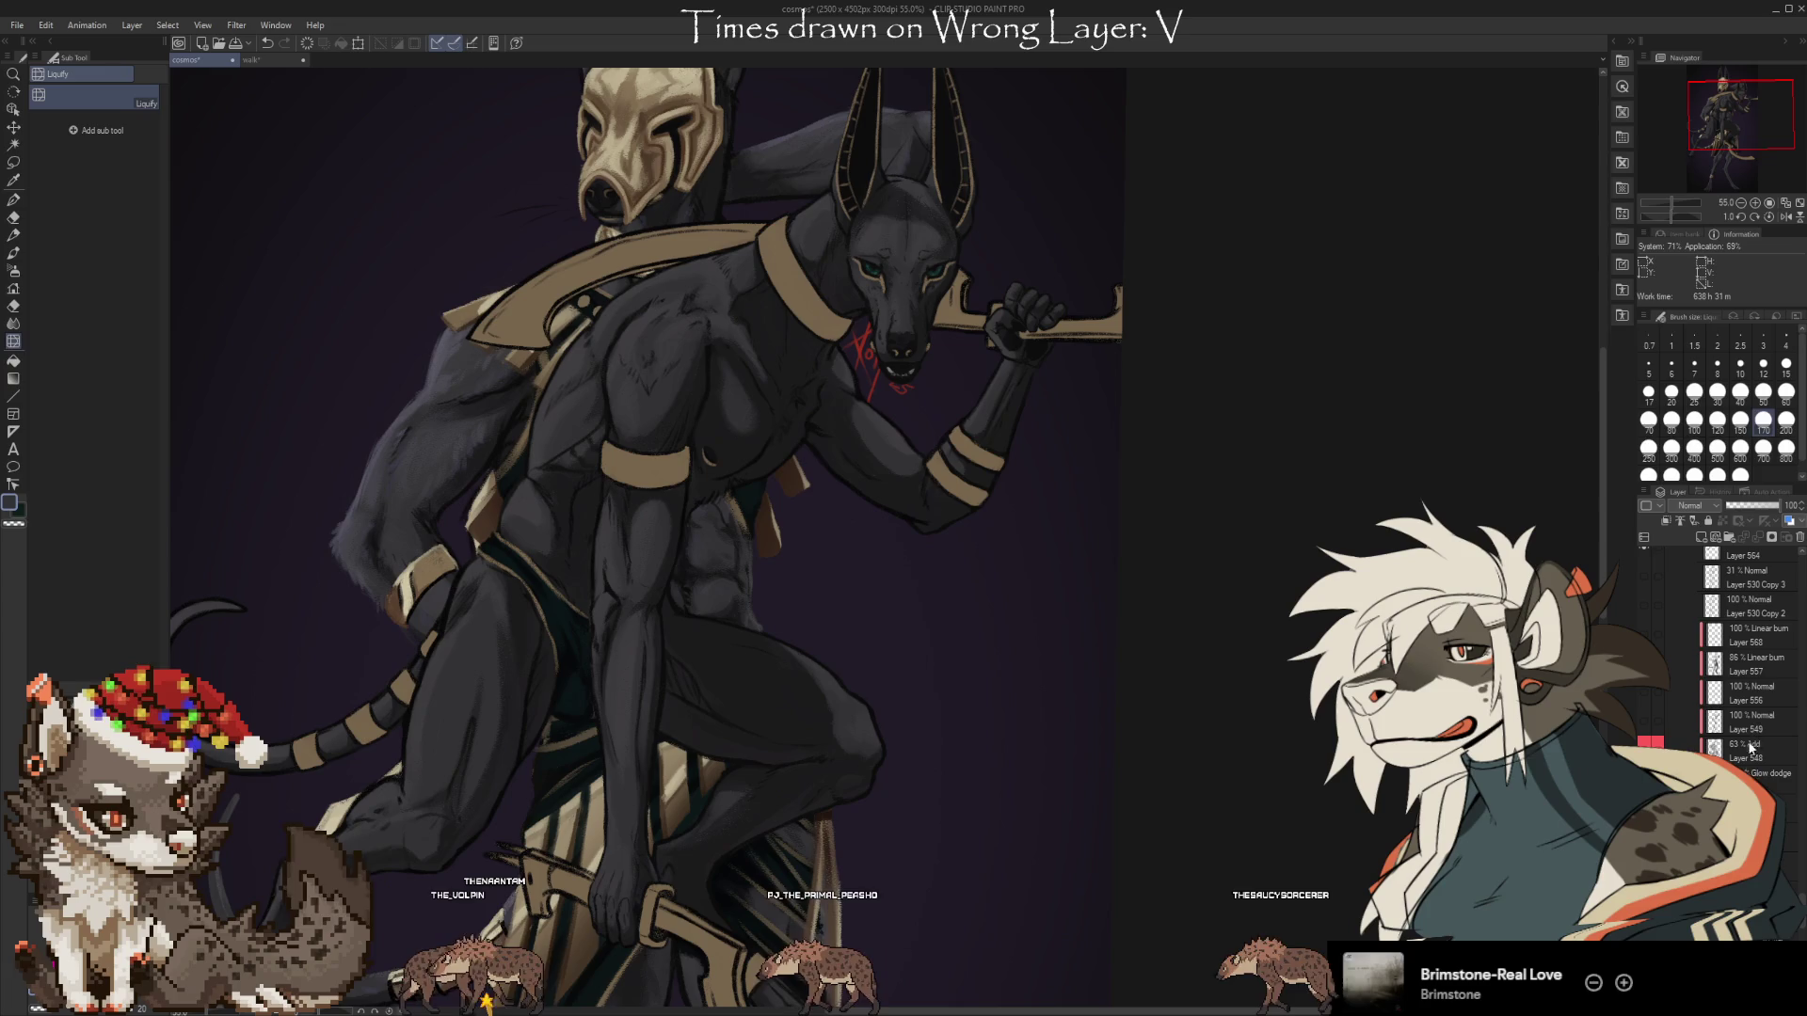
click(1750, 750)
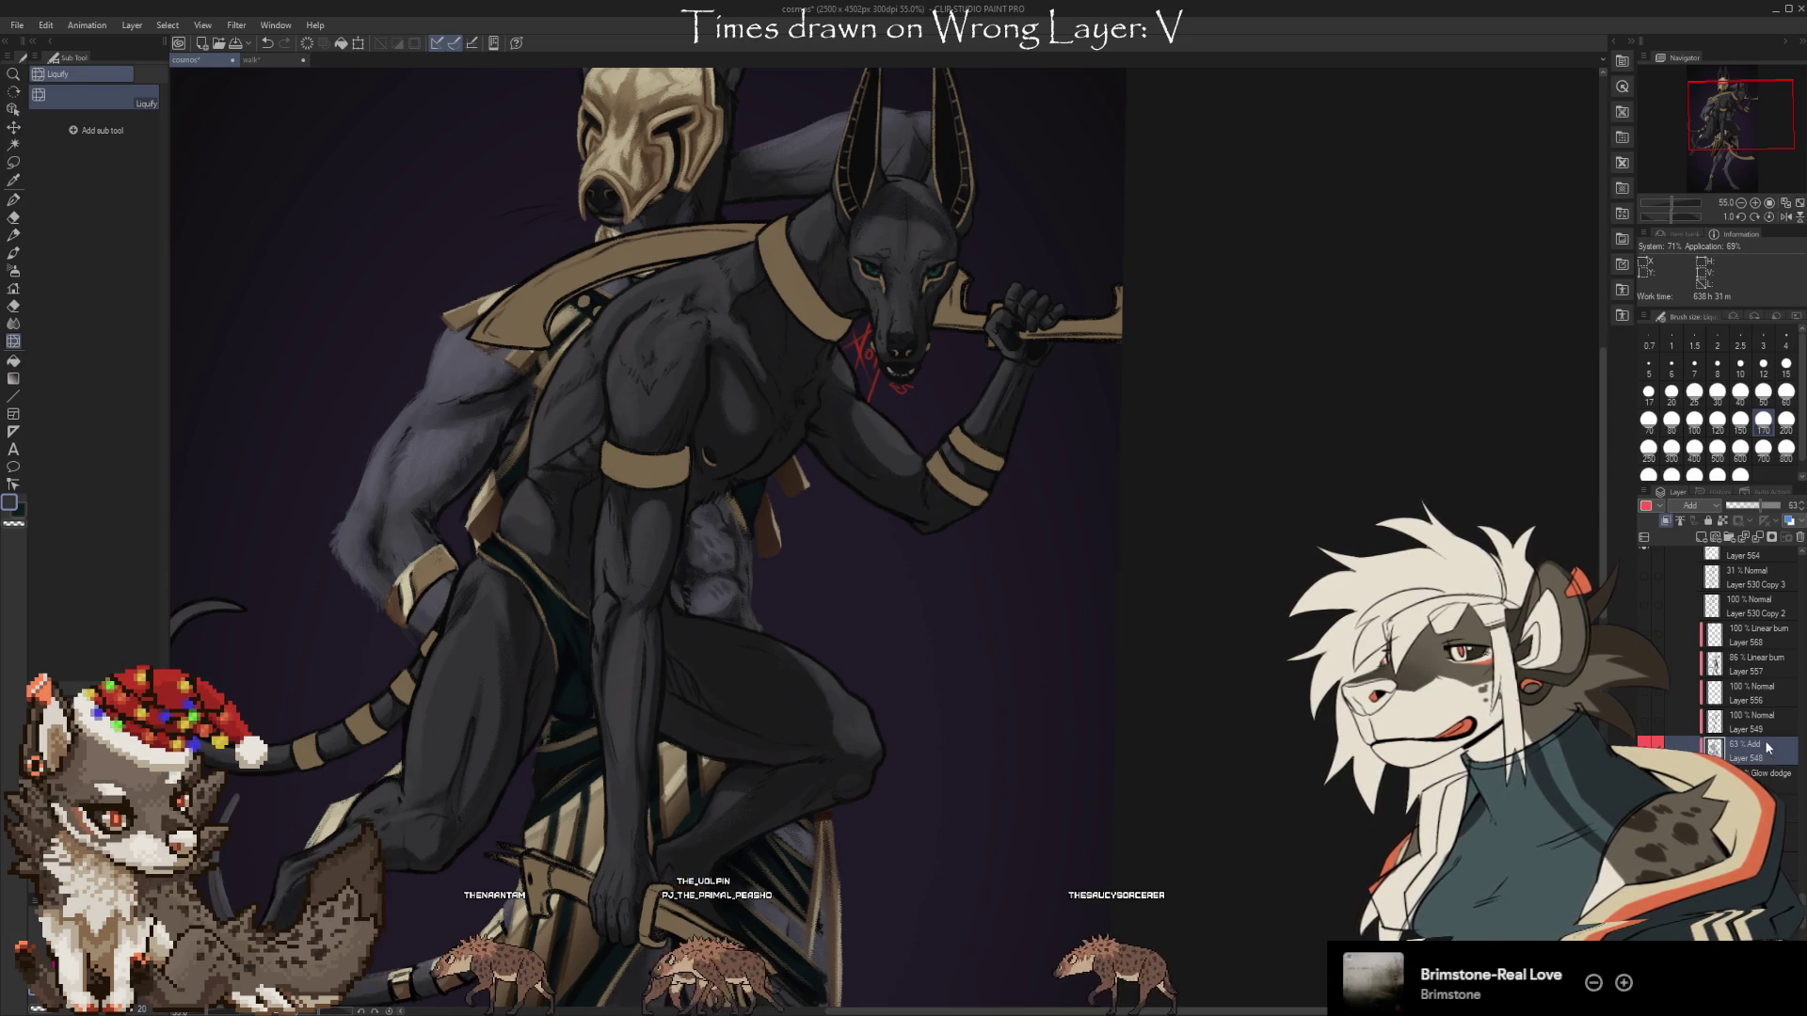
Select the Add glow layer over the figure and lower its opacity to 50%.
scroll(1800, 866, up, 10)
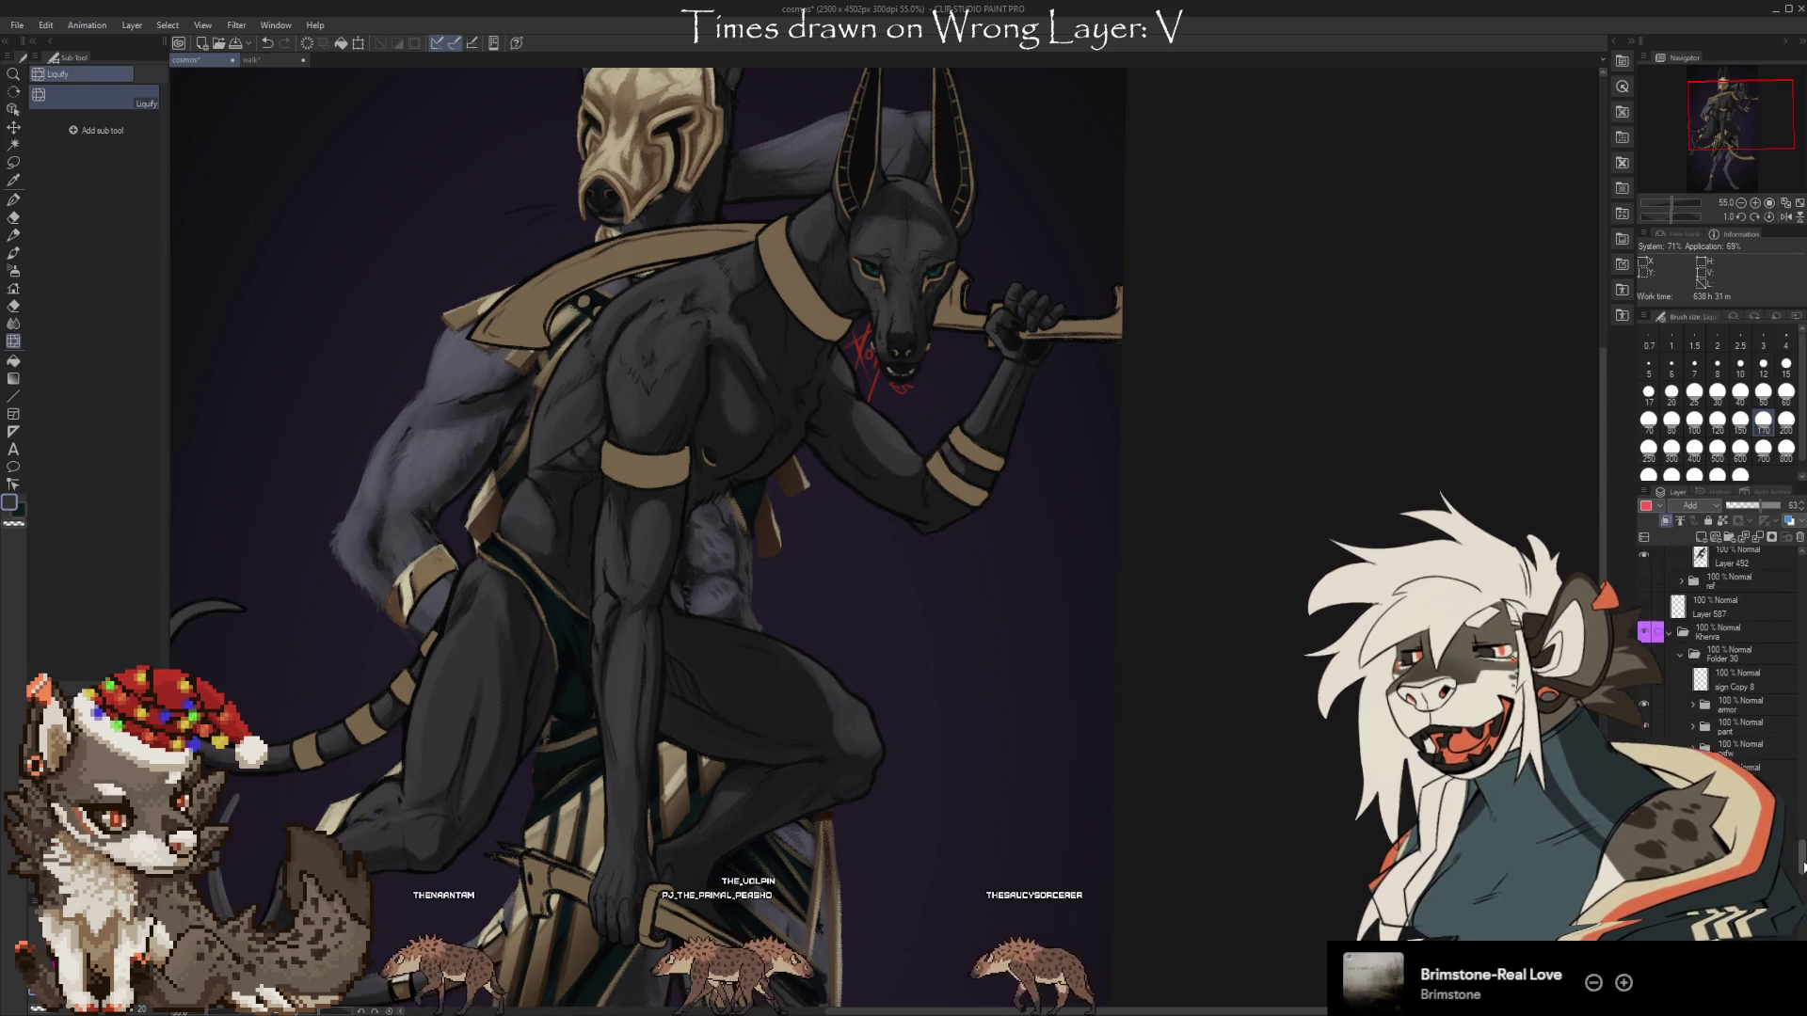
scroll(1800, 861, up, 1)
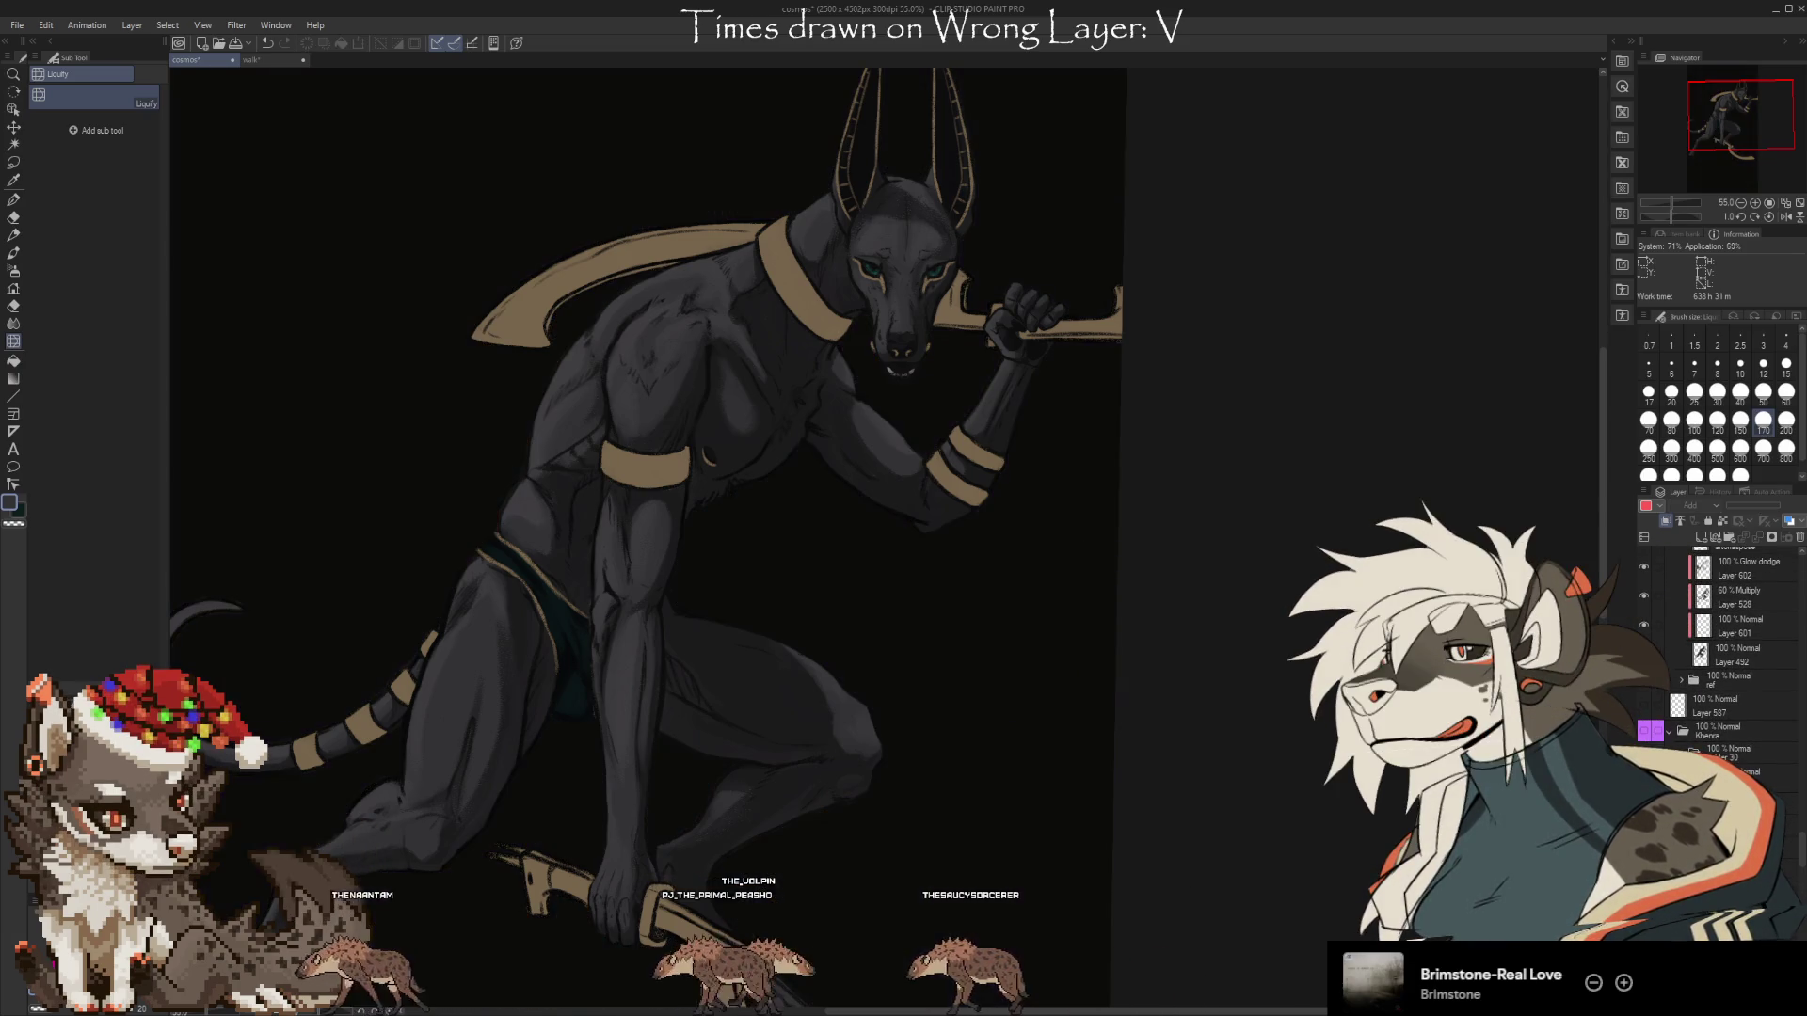
click(1741, 569)
scroll(1740, 725, up, 5)
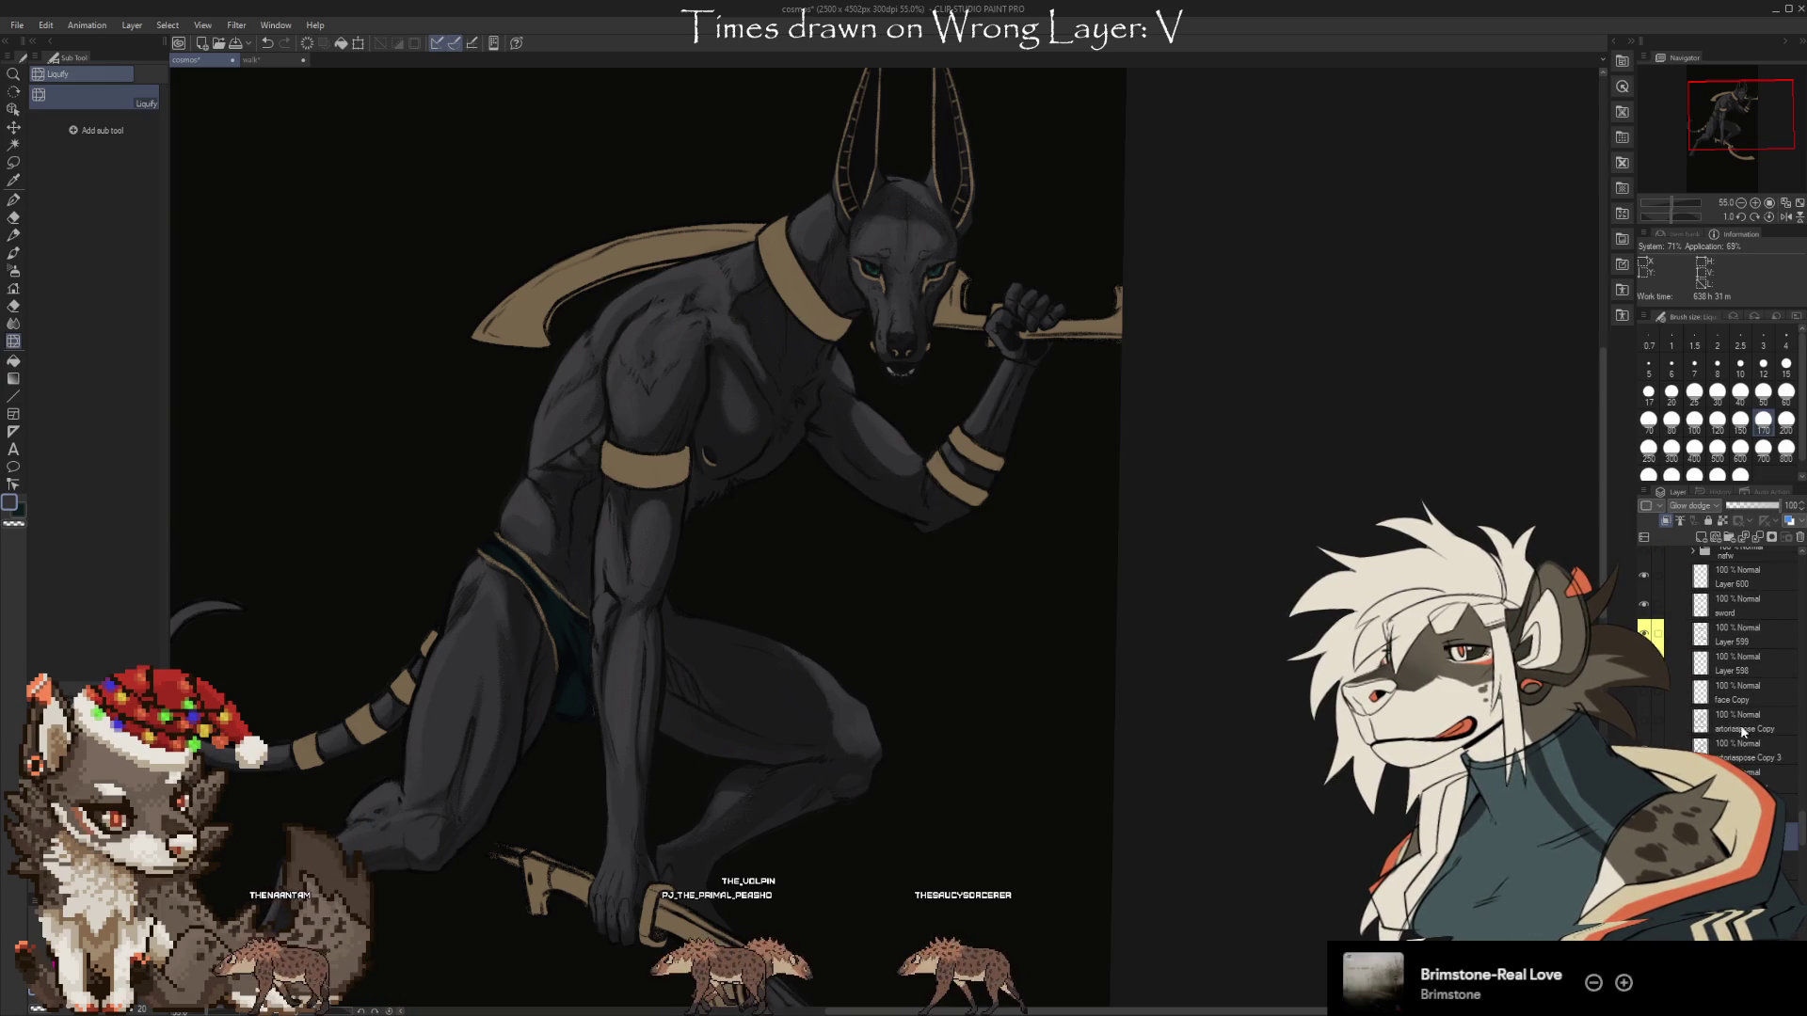
click(1762, 515)
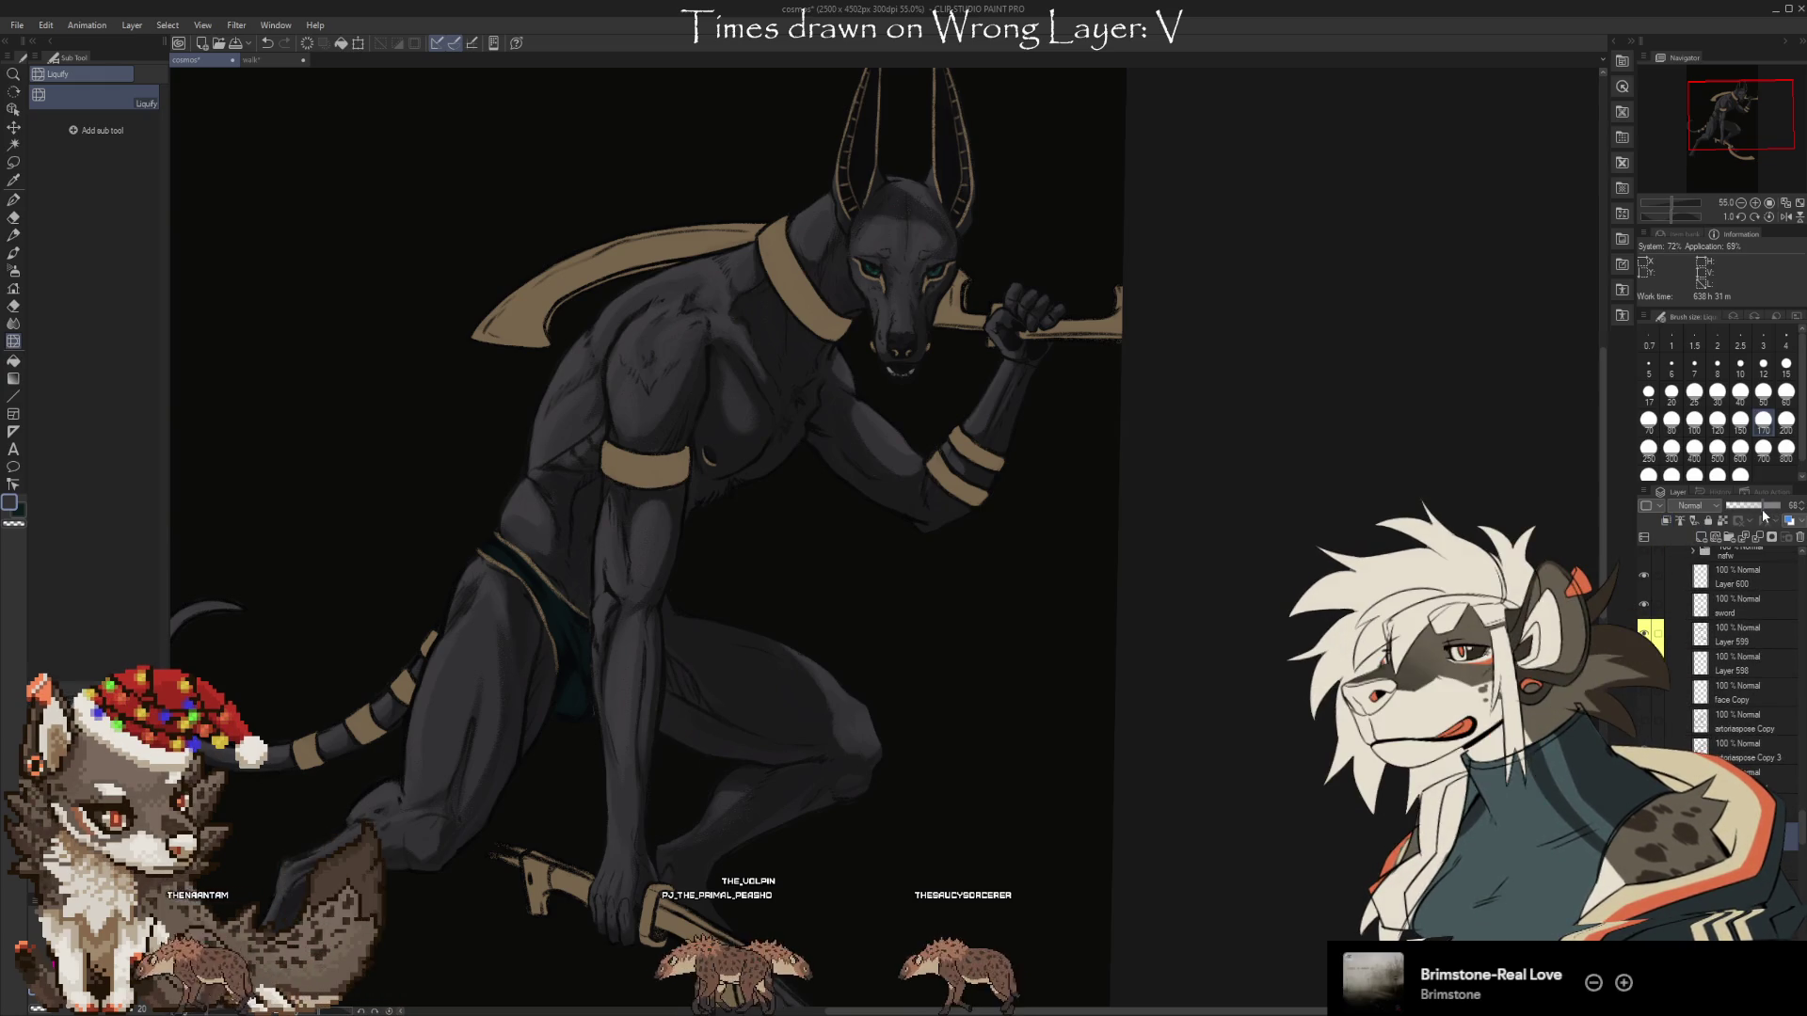
click(1756, 505)
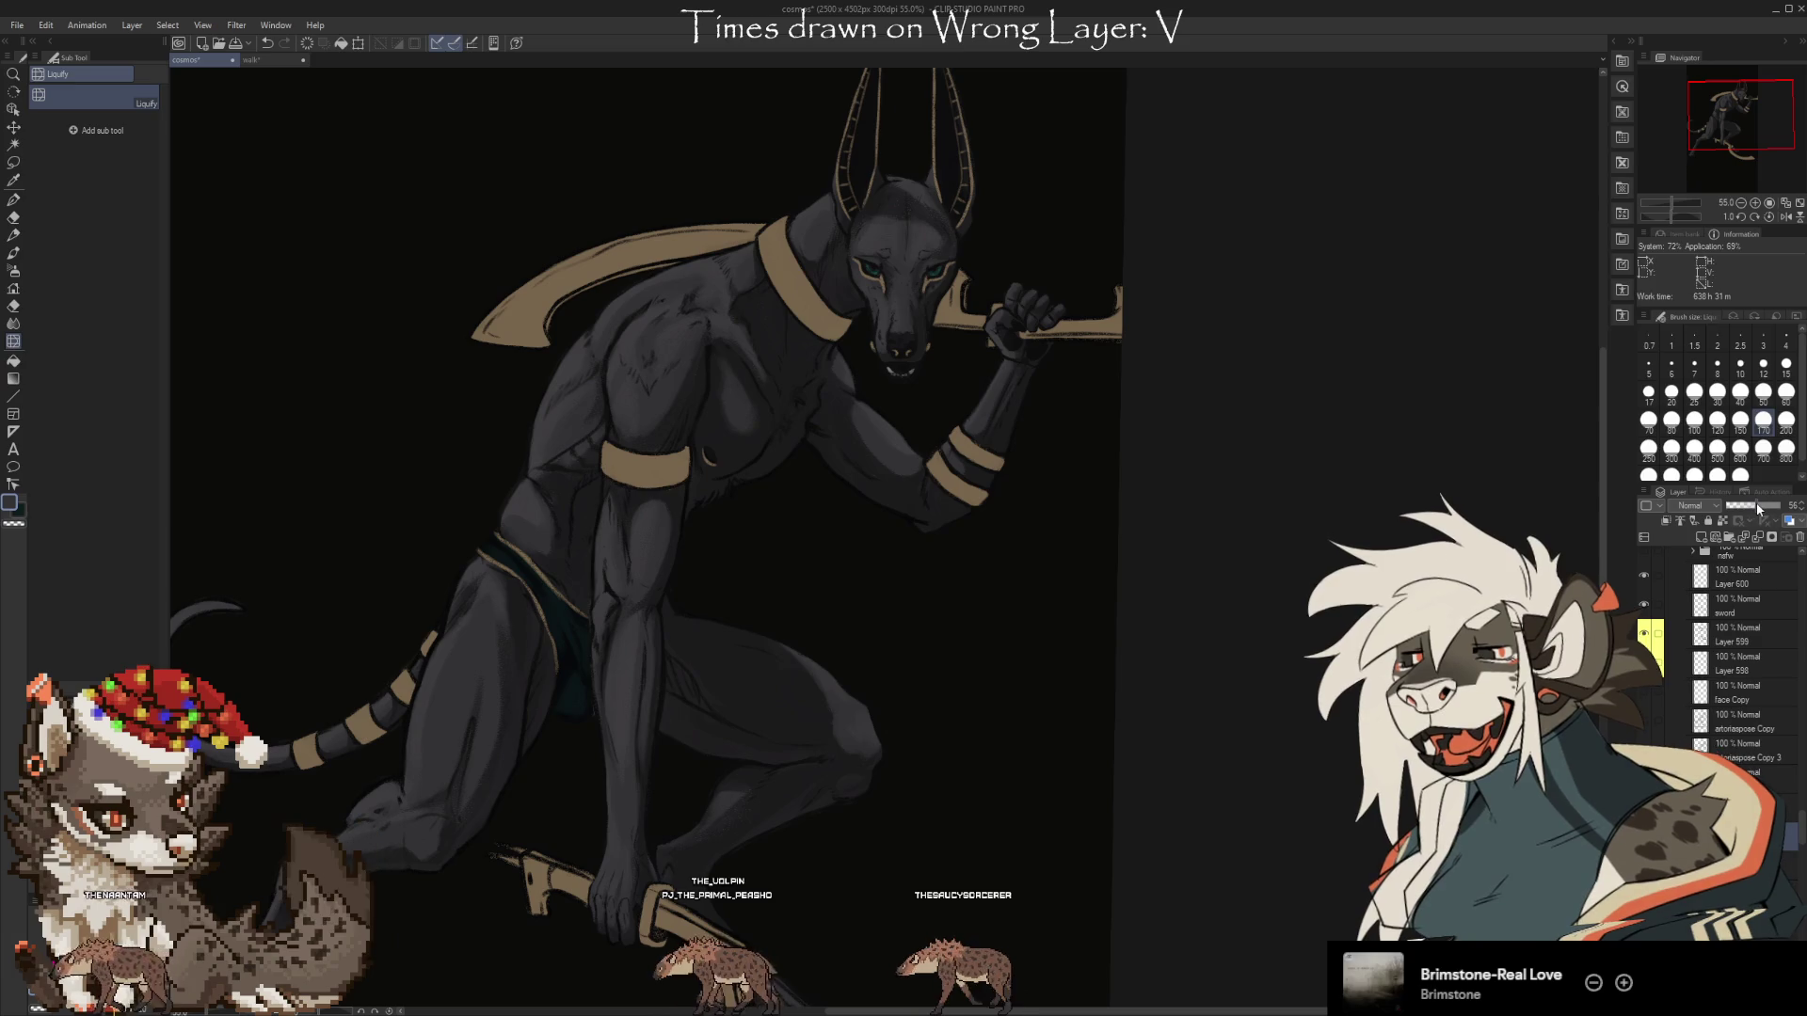
drag(1755, 505, 1713, 502)
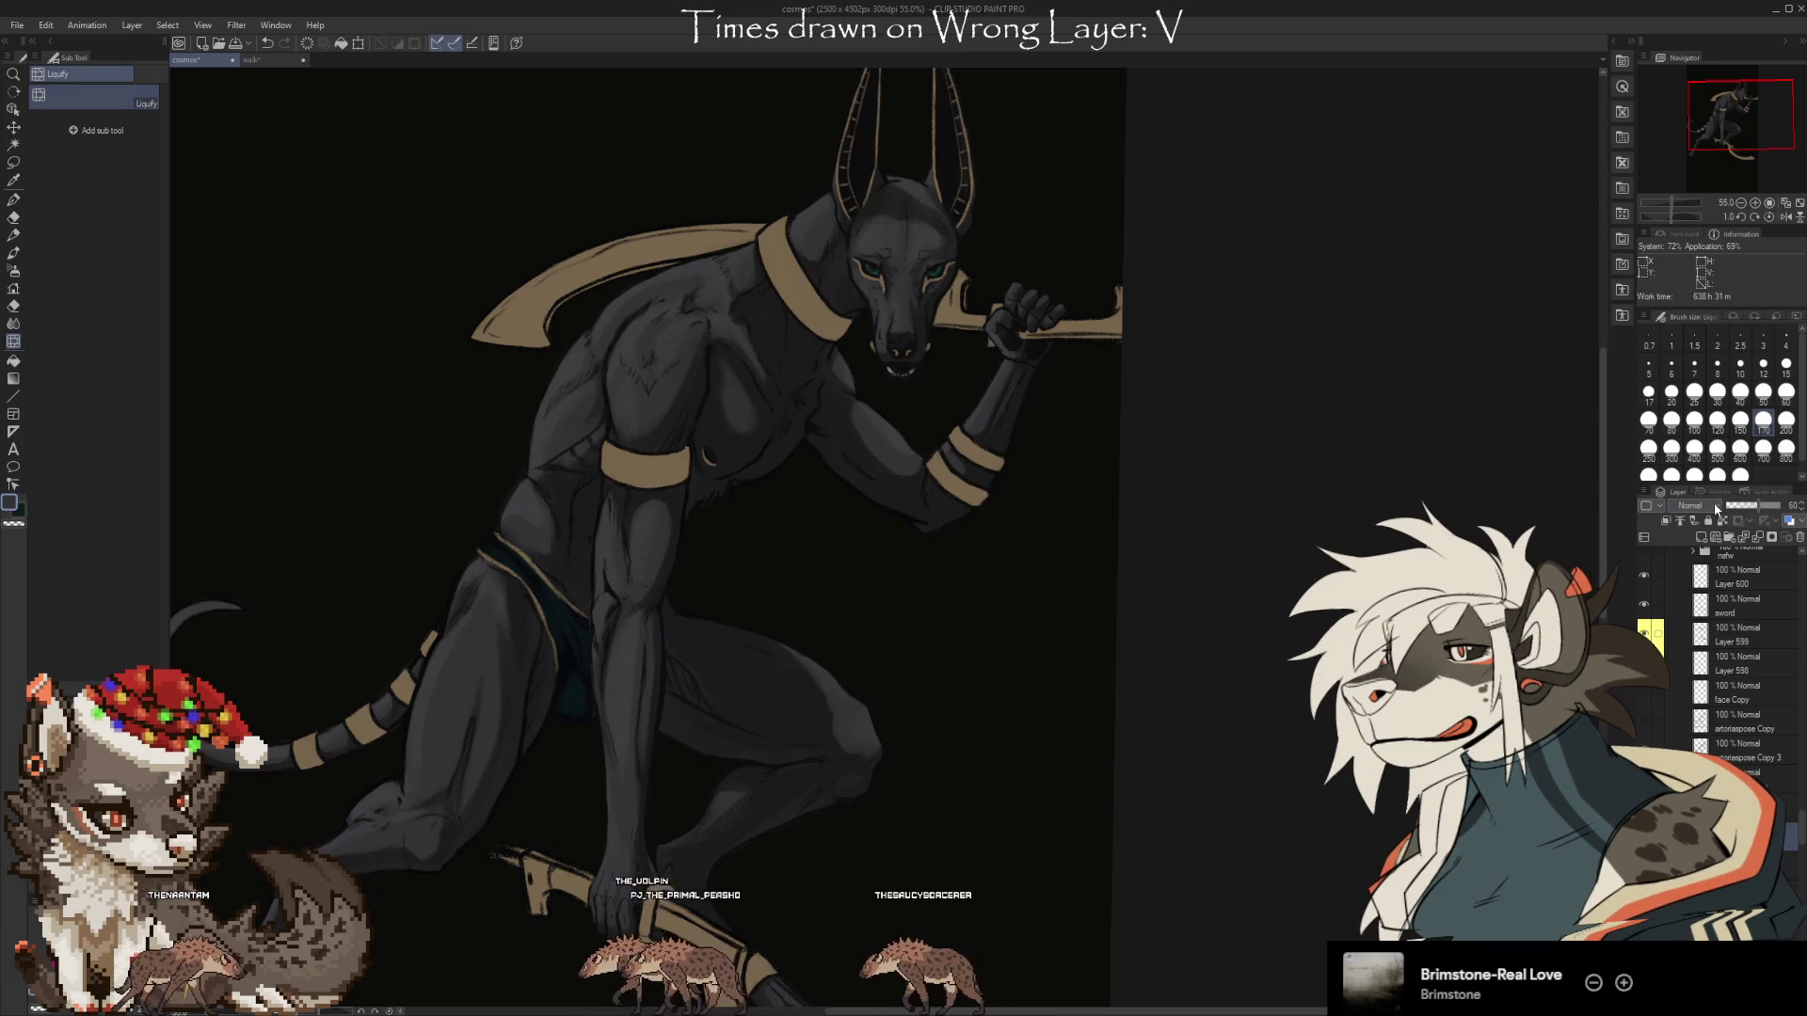
scroll(1178, 552, down, 1)
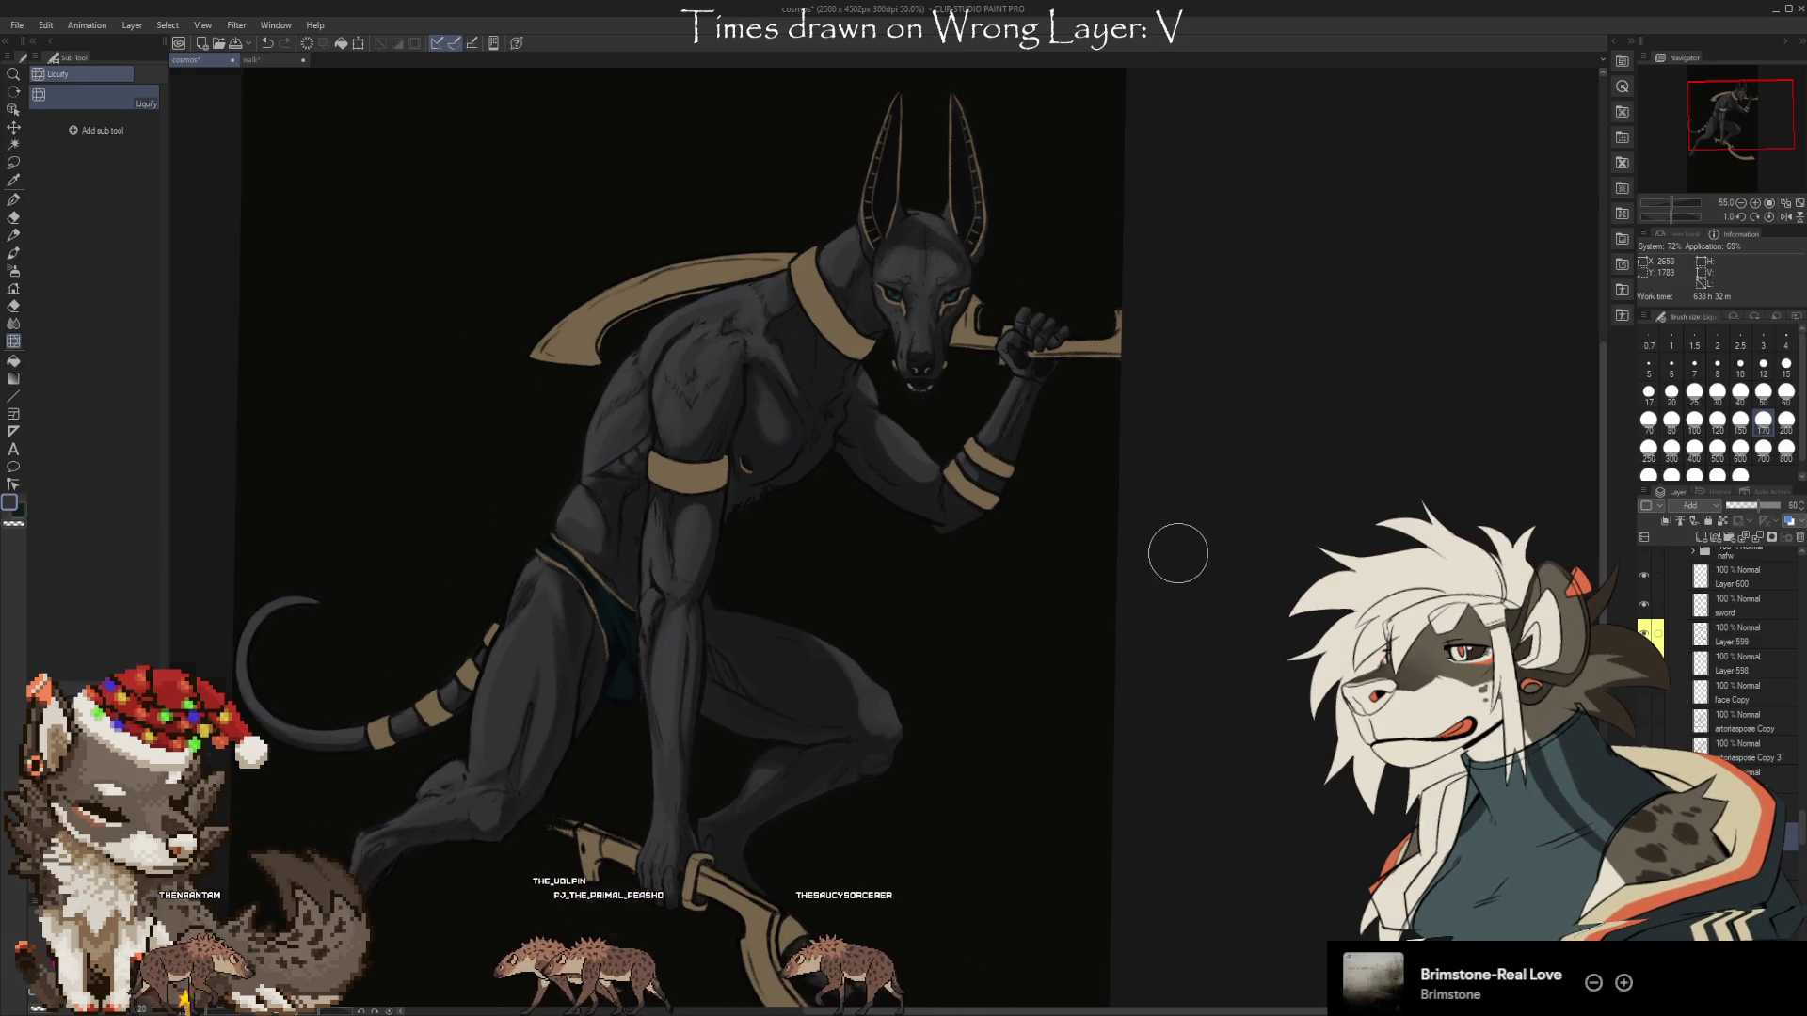
drag(1112, 779, 1211, 699)
Set the Soft airbrush to 300, try and undo a knee glow, then shrink it to 120.
key(b)
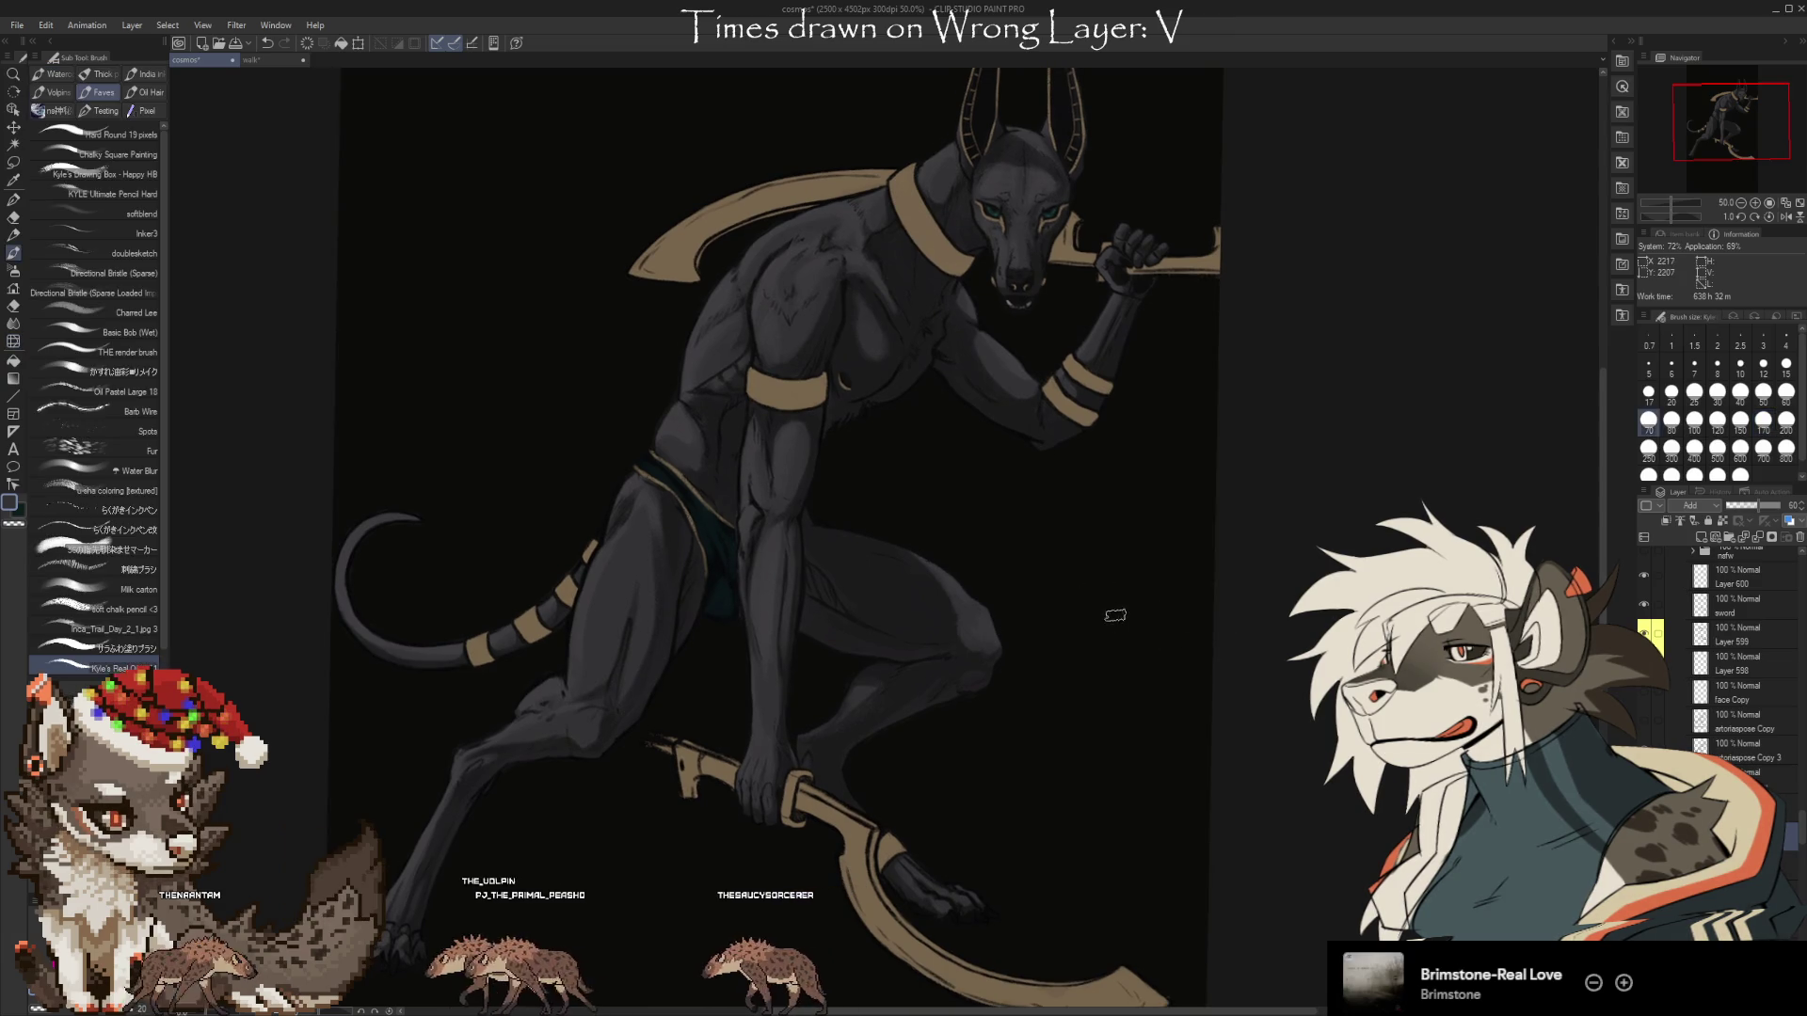
key(b)
key(b)
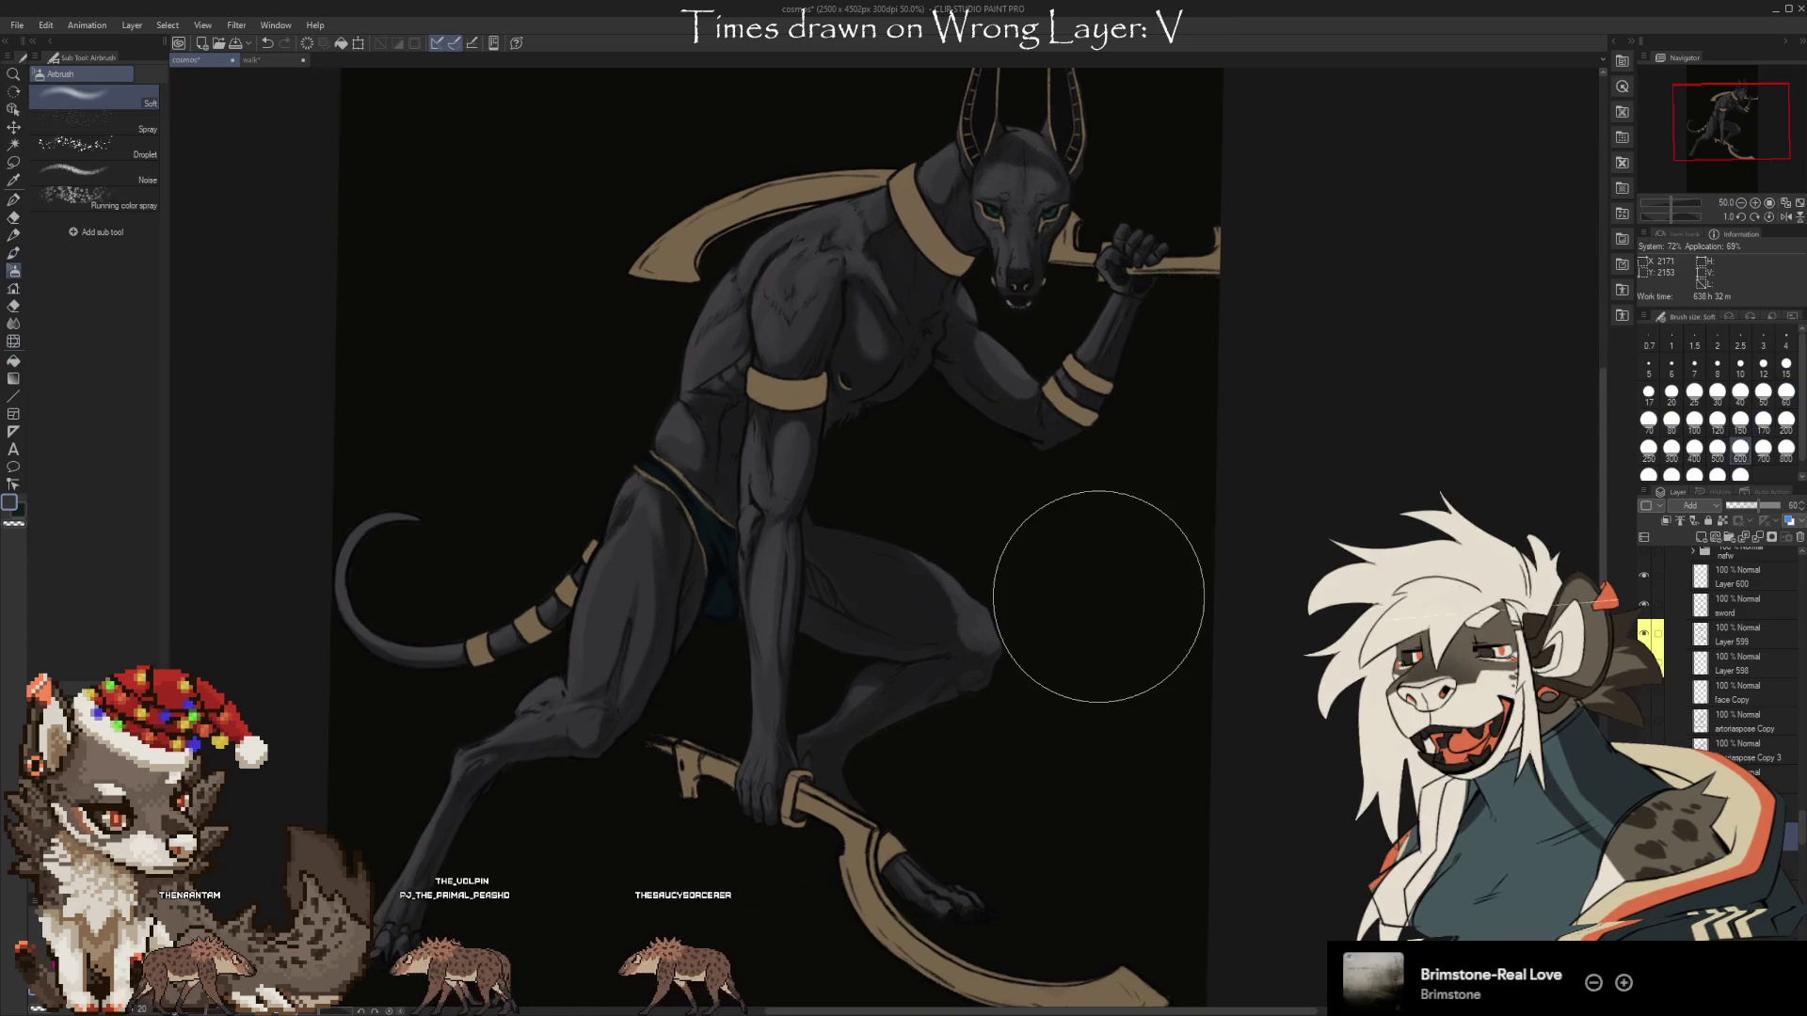
click(1671, 449)
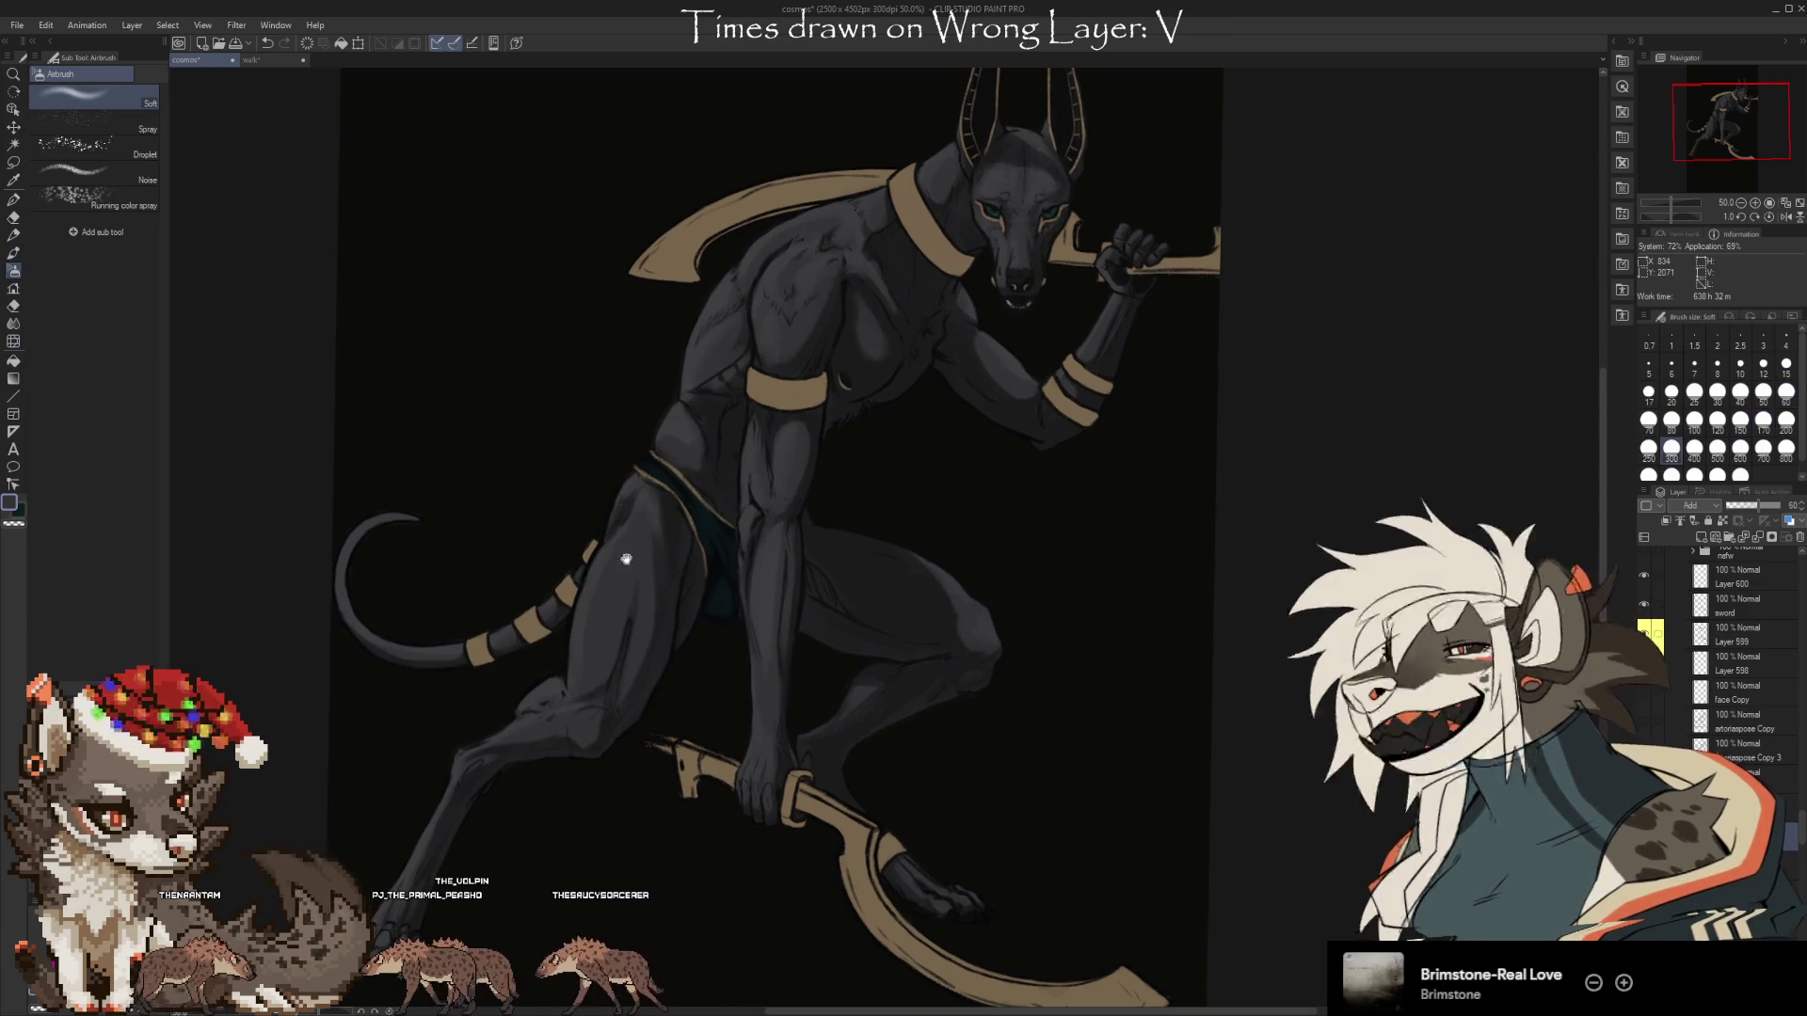
drag(1172, 612, 1250, 583)
click(1090, 618)
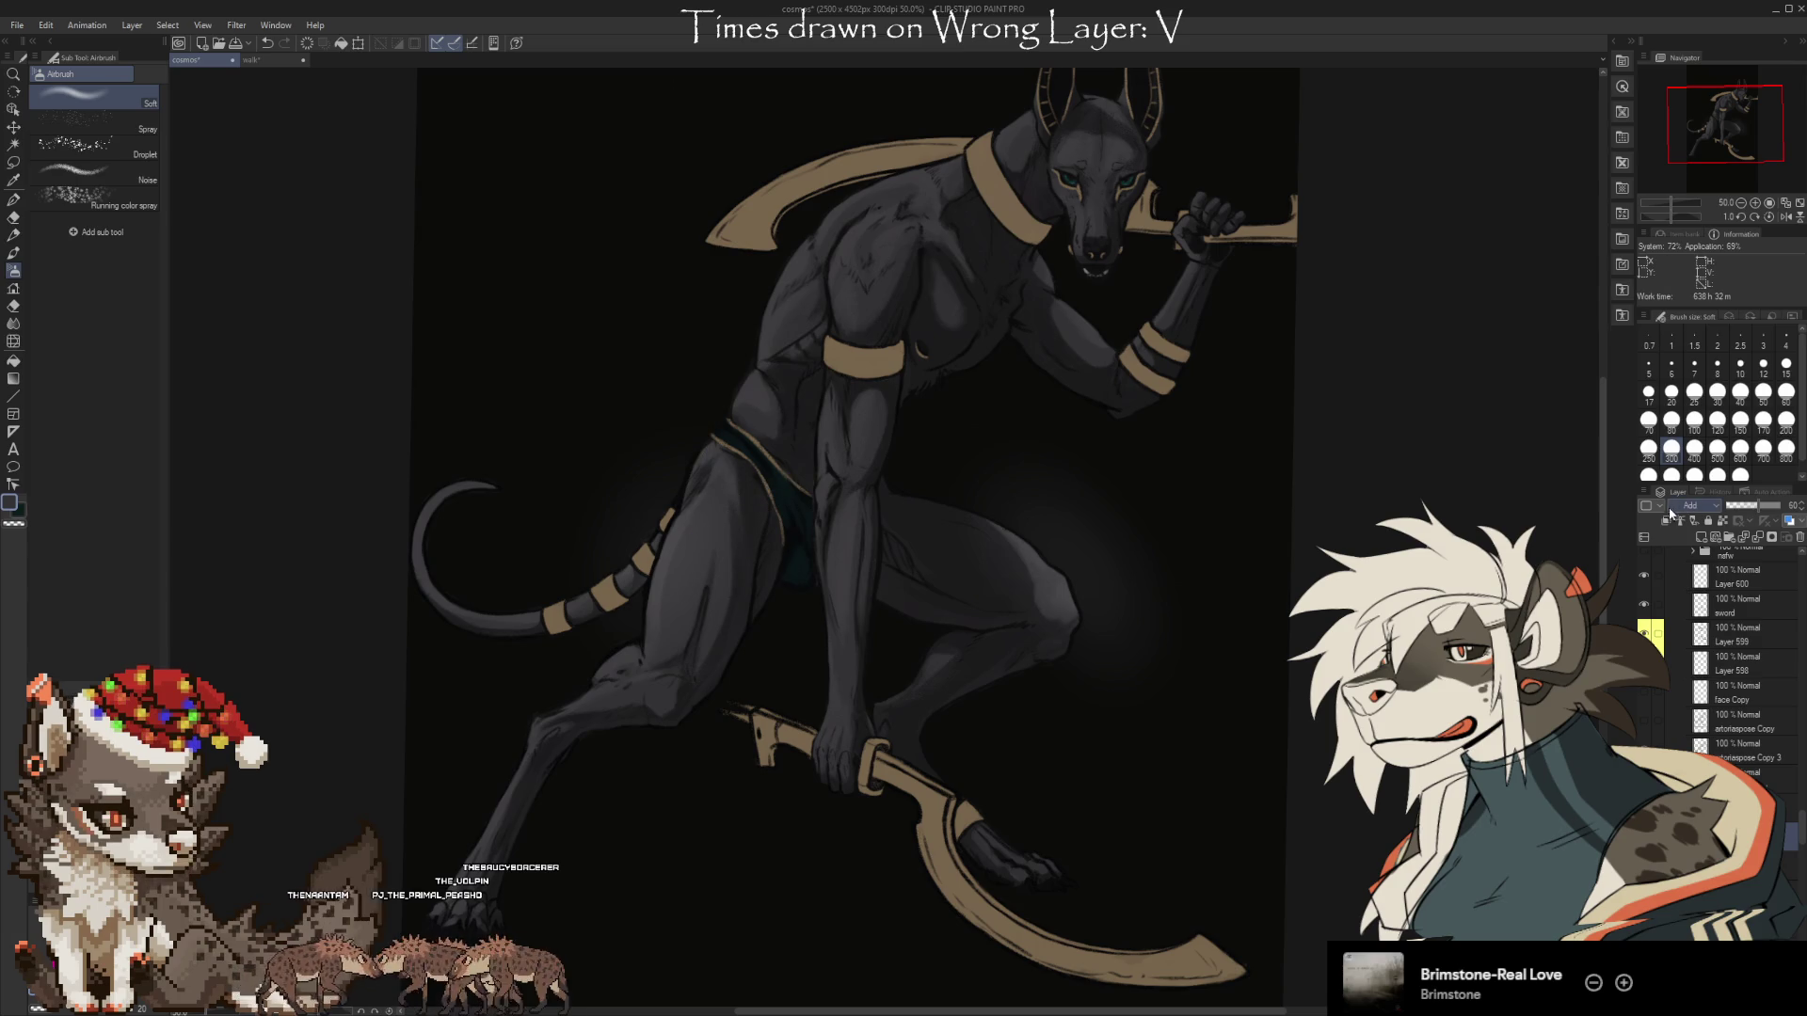
key(ctrl+z)
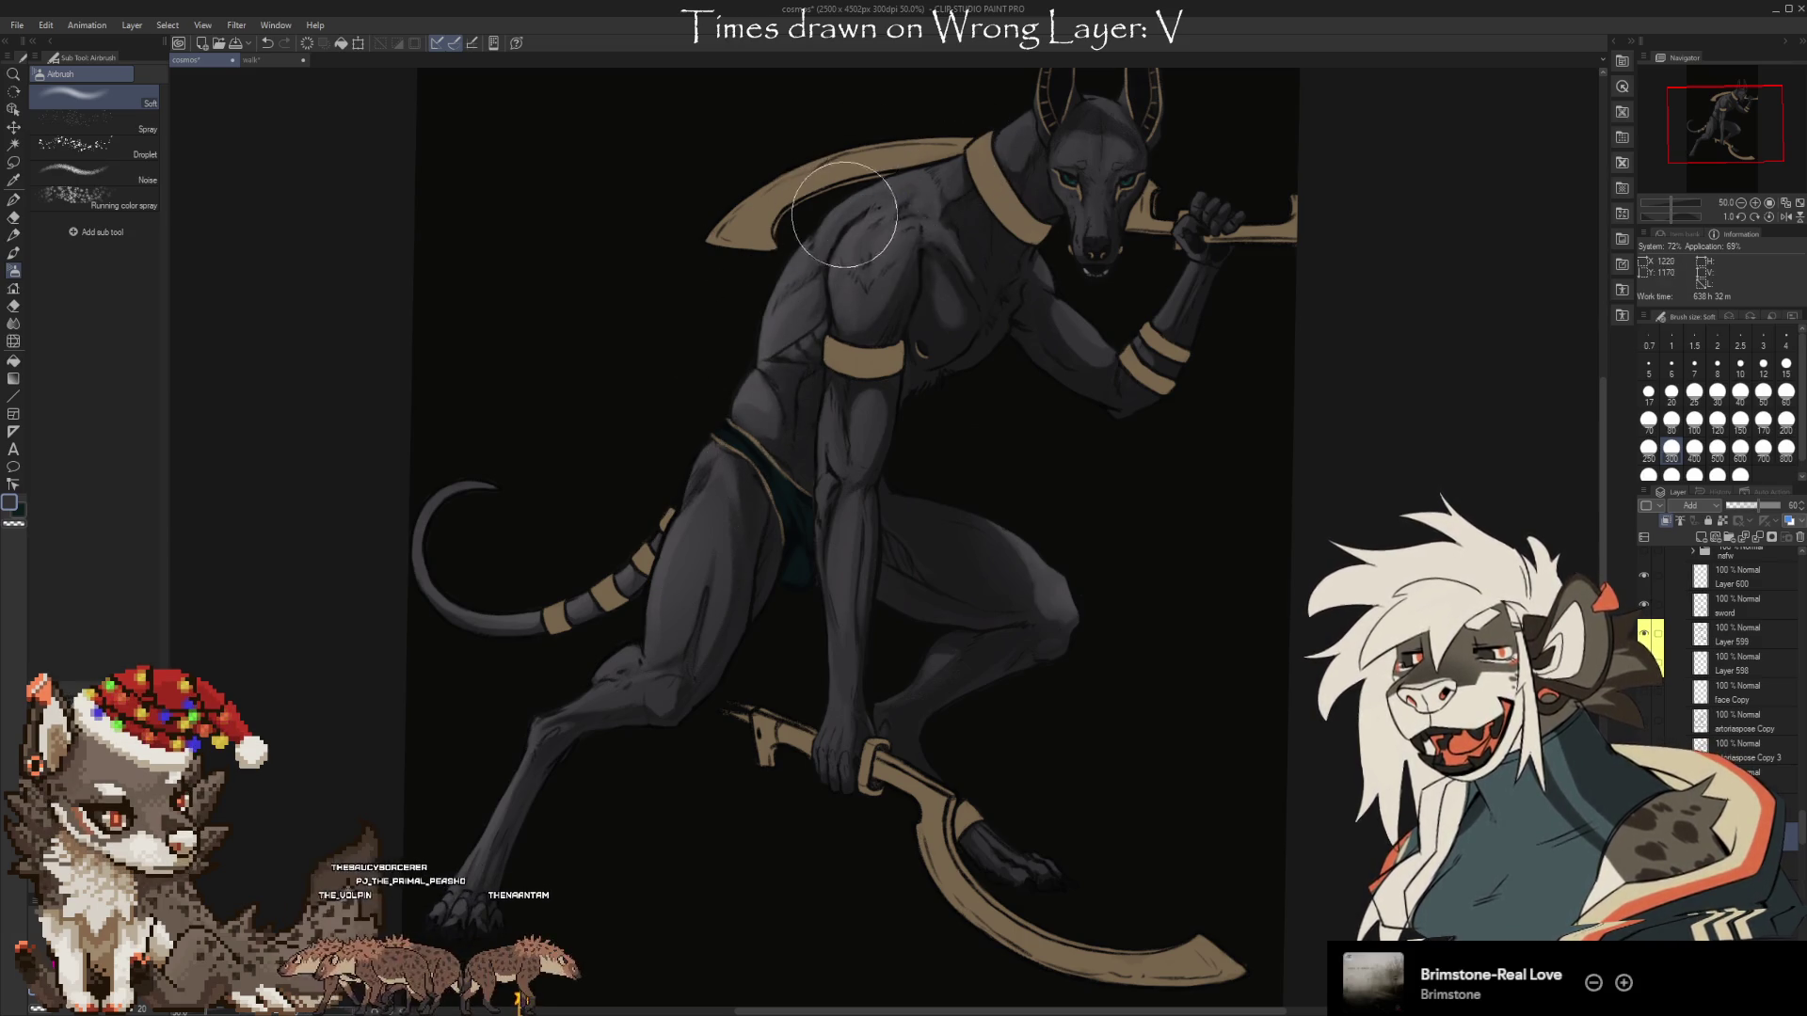
drag(886, 219, 811, 383)
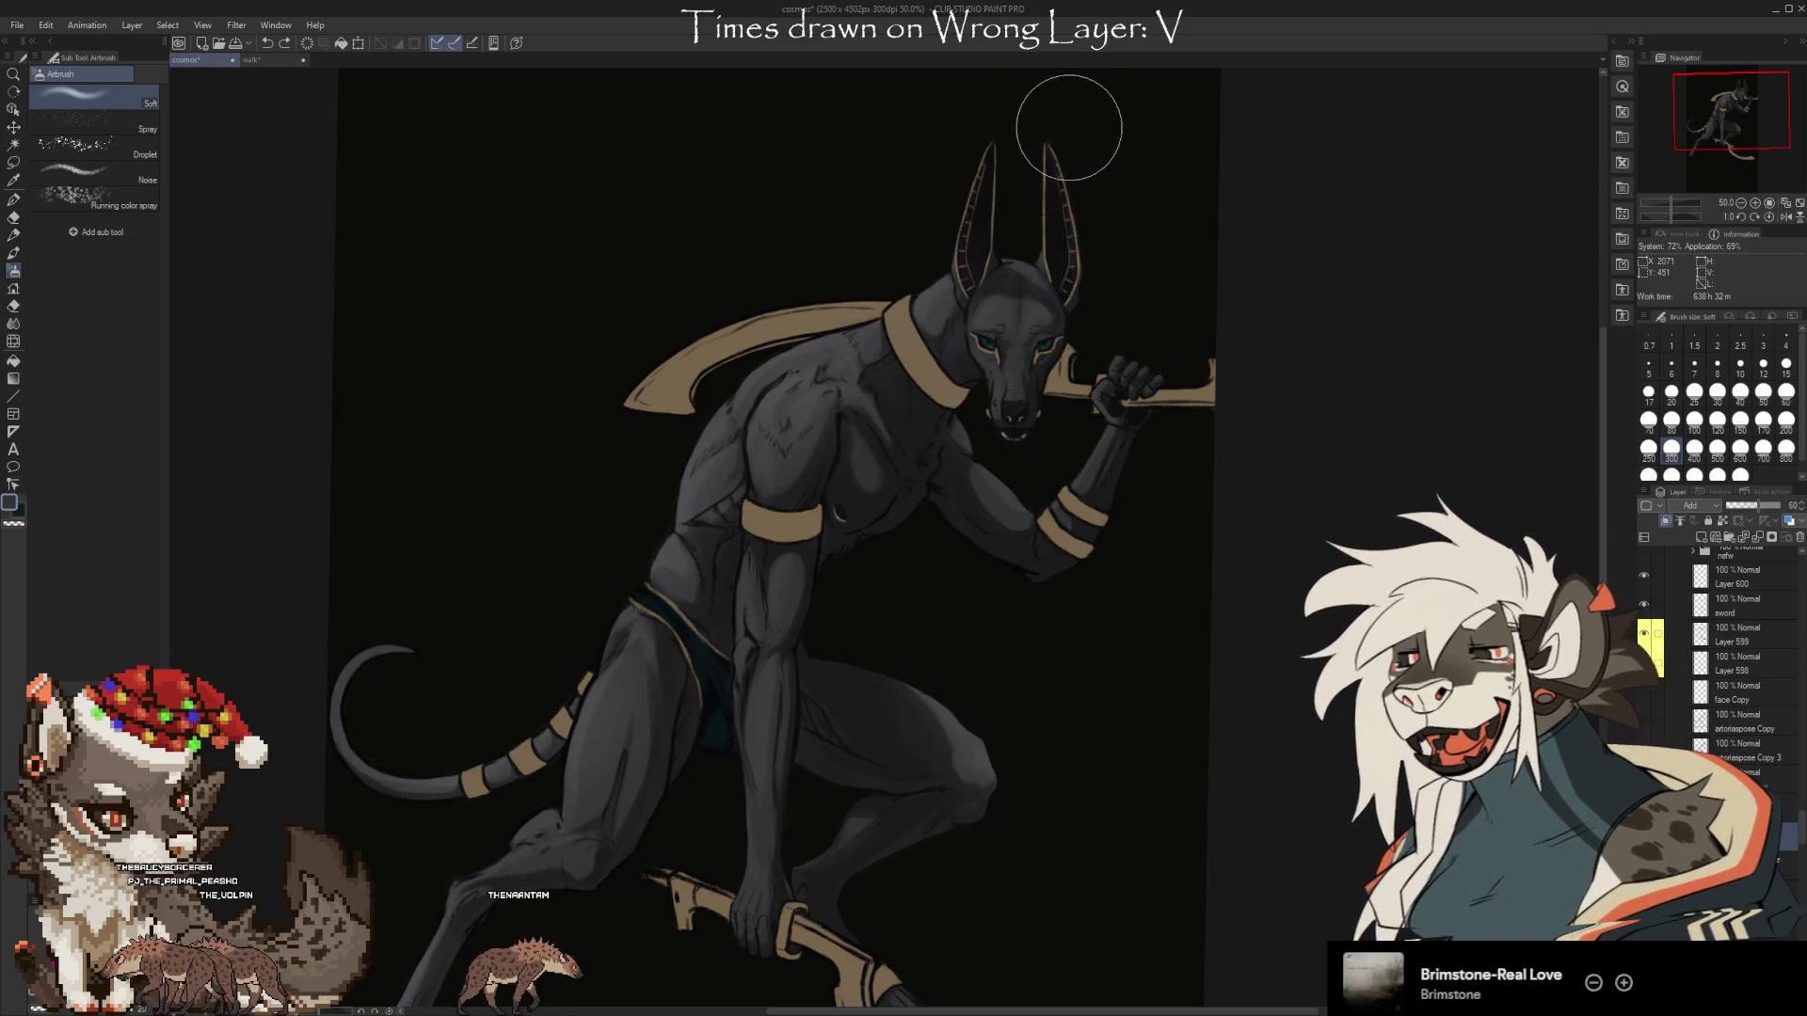
key(bracketleft)
key(bracketleft)
key(bracketleft)
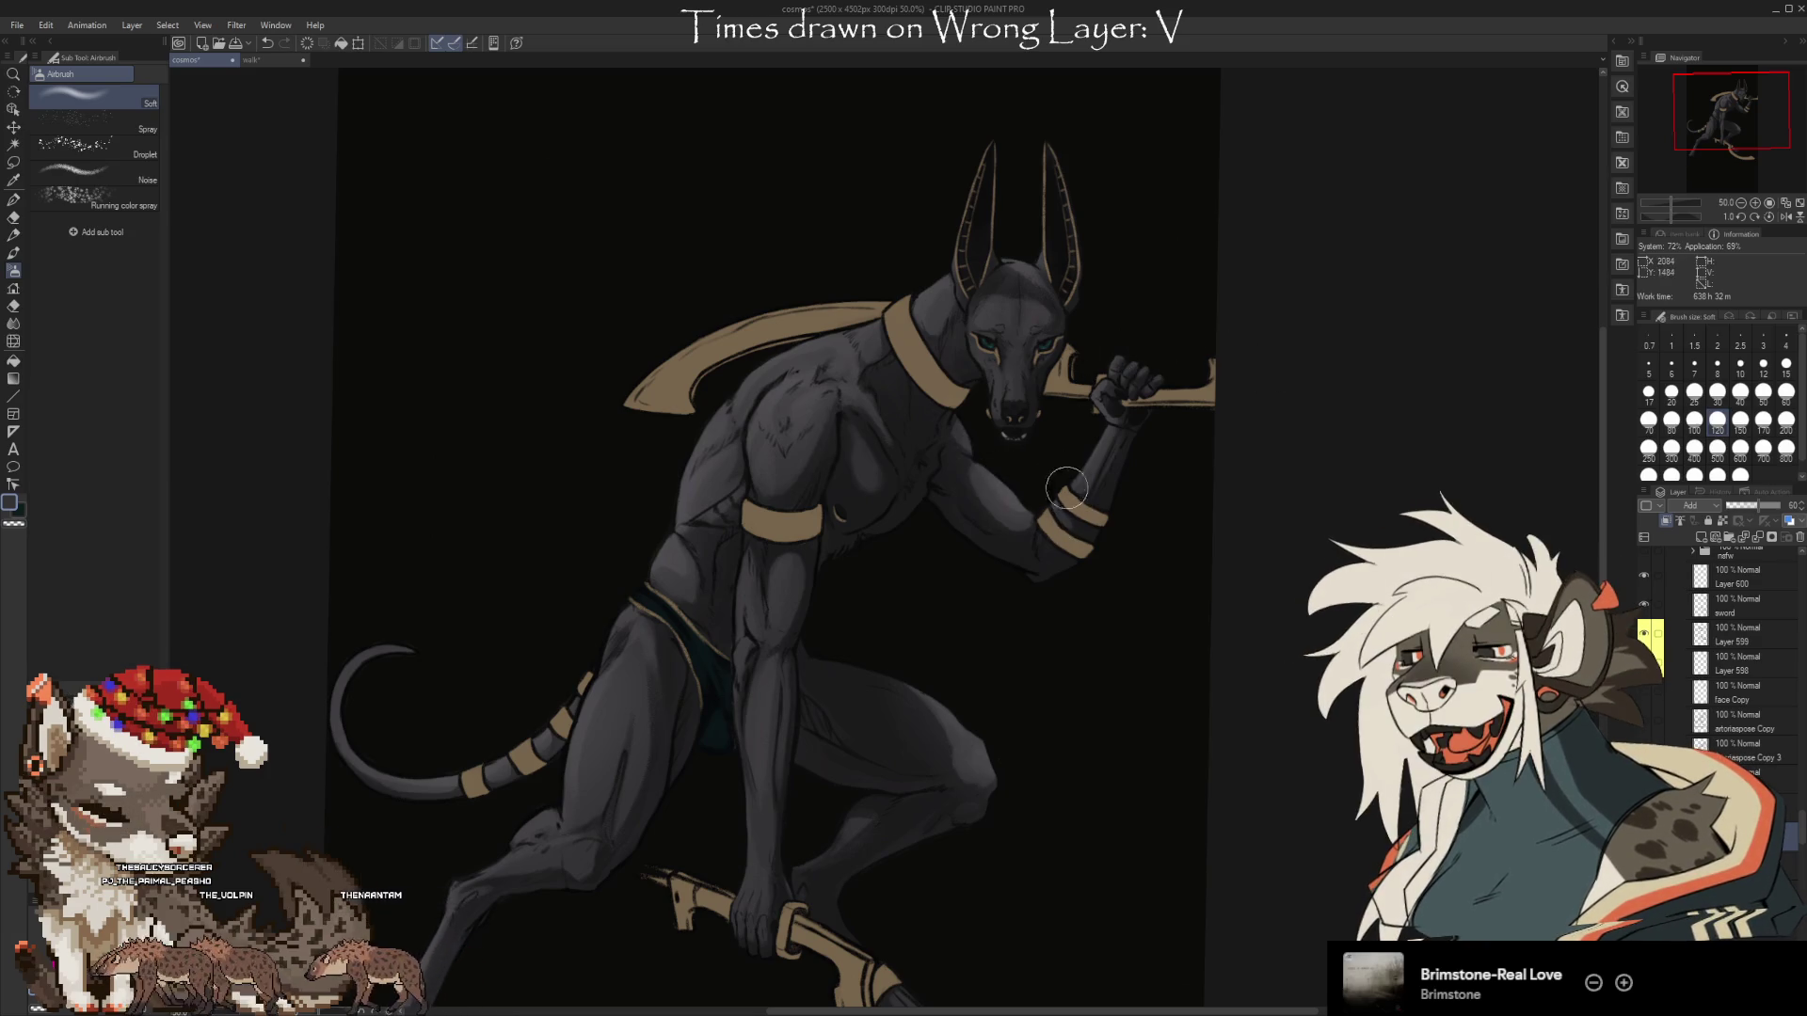
Move down past the chest and shoulder to the thighs and softly erase their shading.
scroll(1066, 488, up, 5)
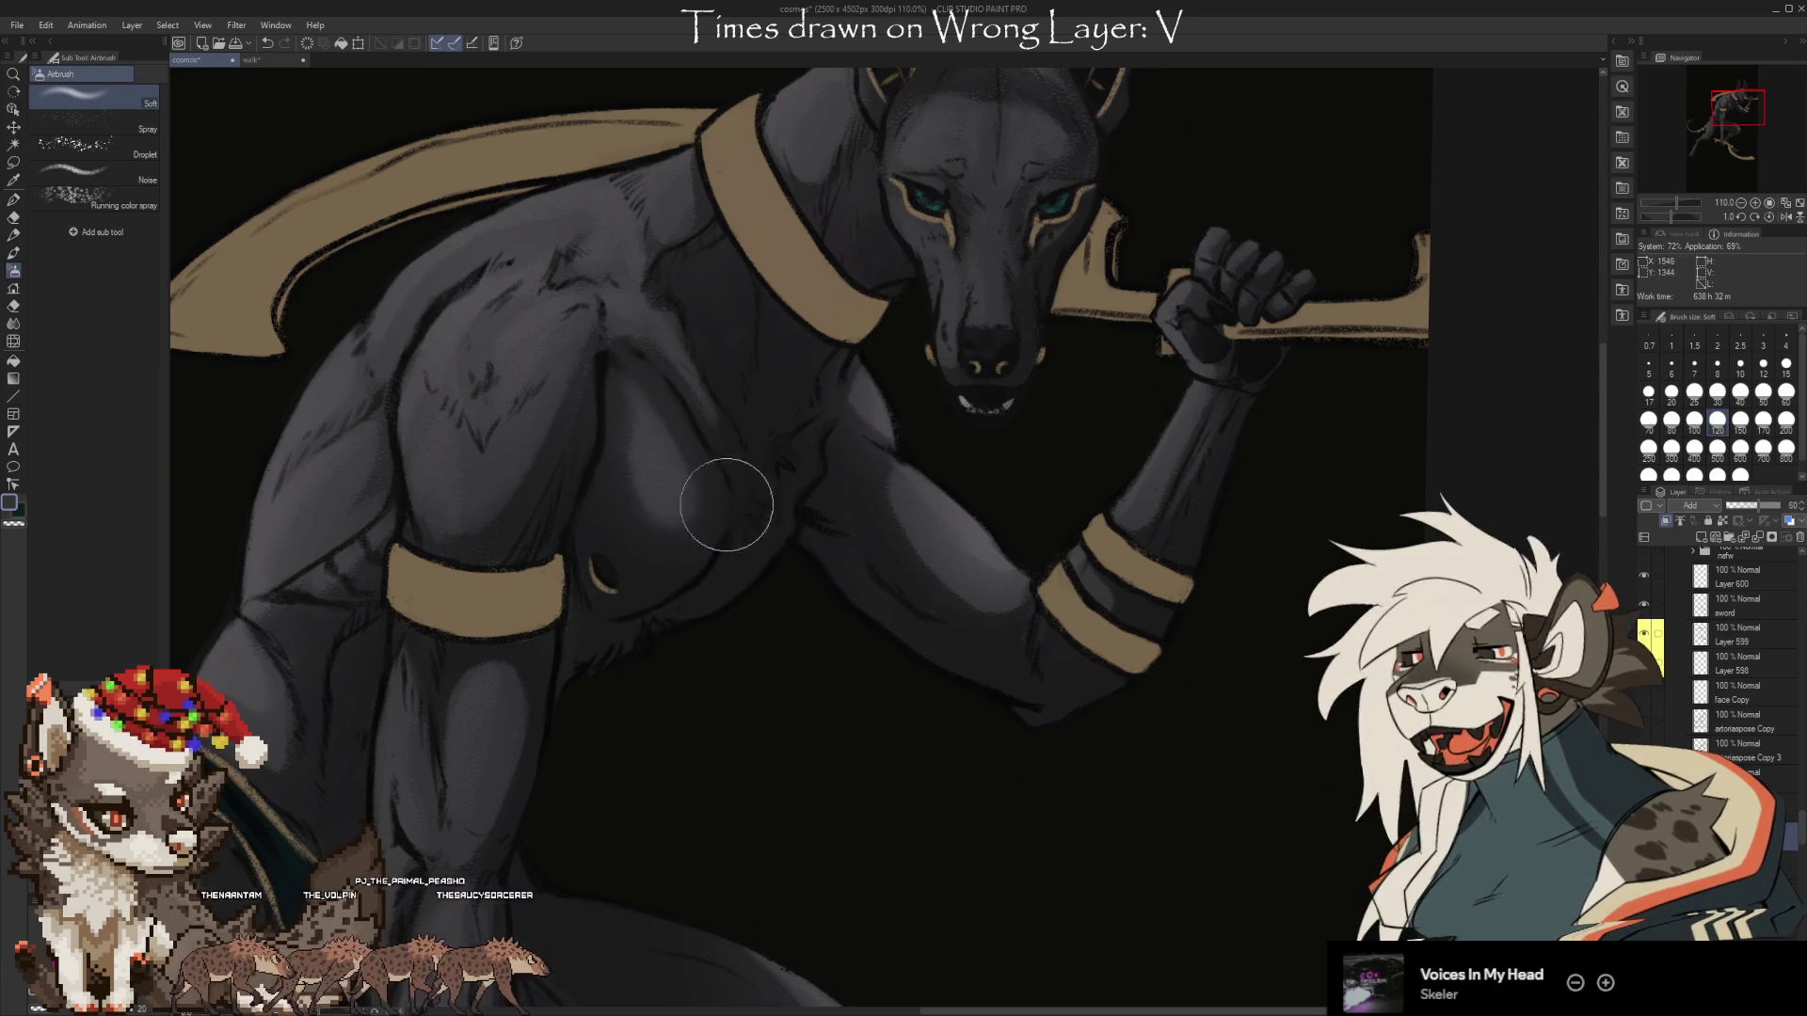
drag(738, 718, 979, 744)
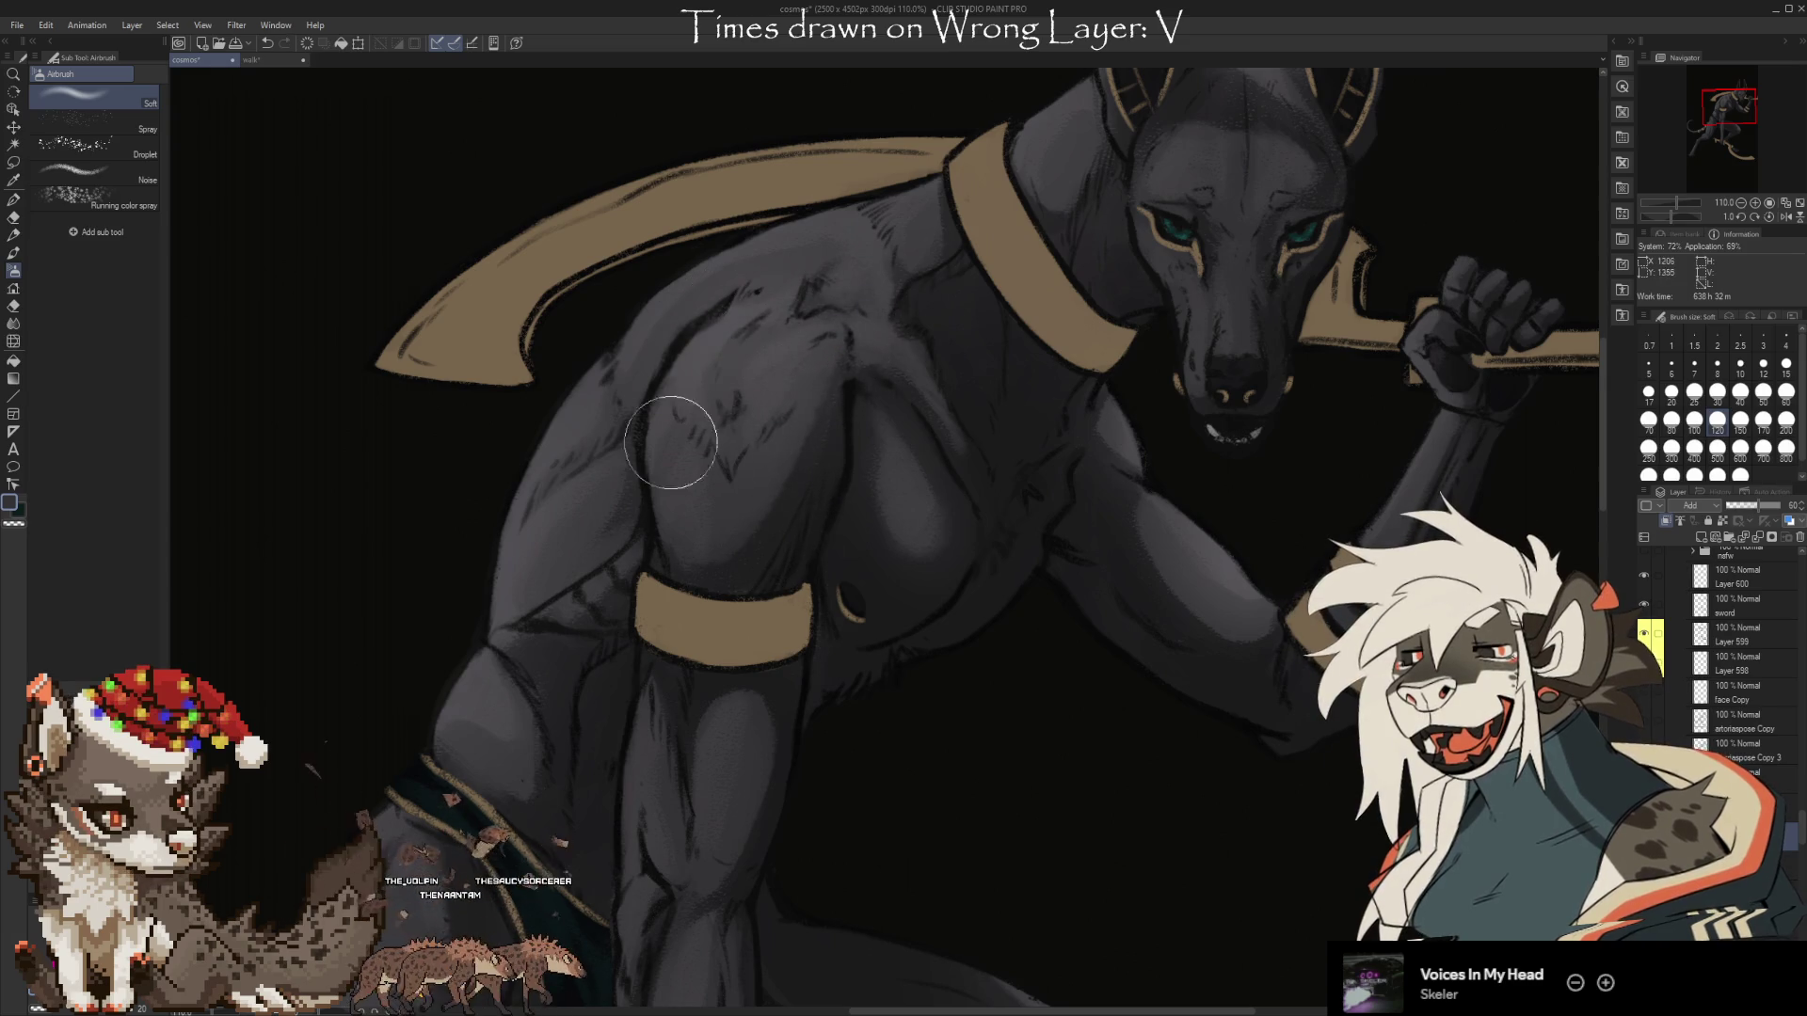
drag(867, 750, 1027, 670)
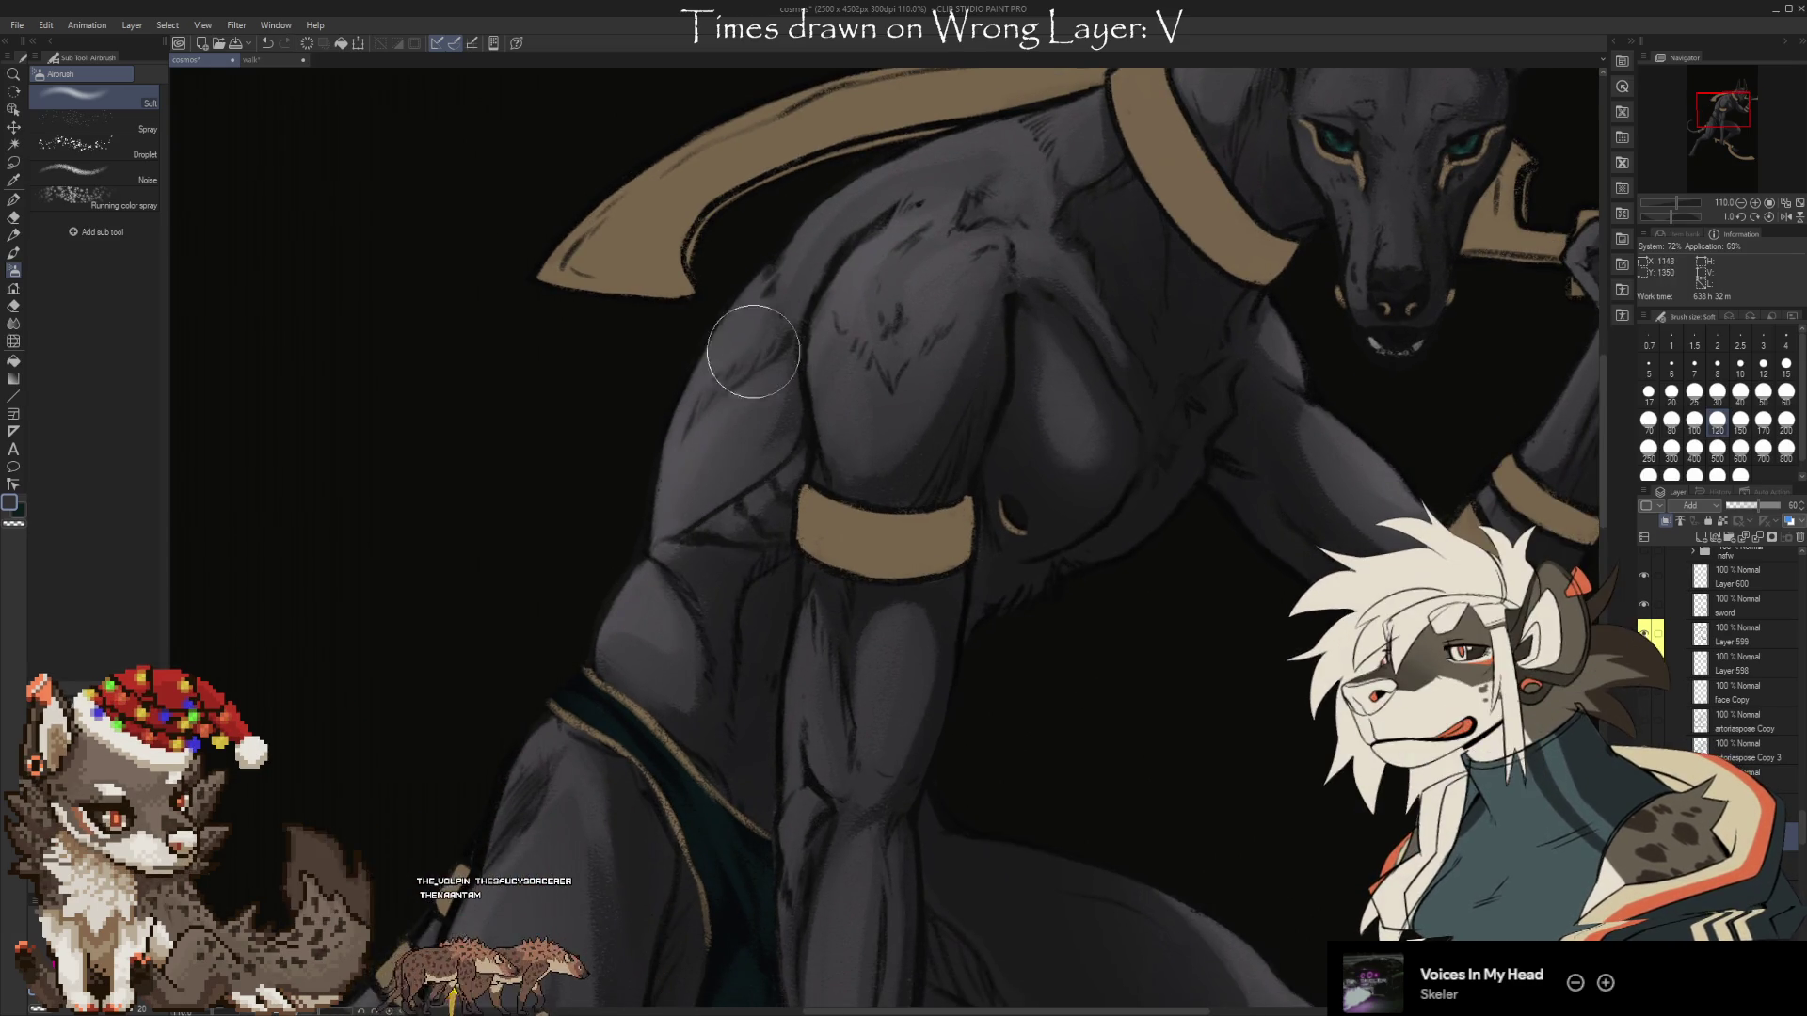
drag(1120, 757, 1190, 508)
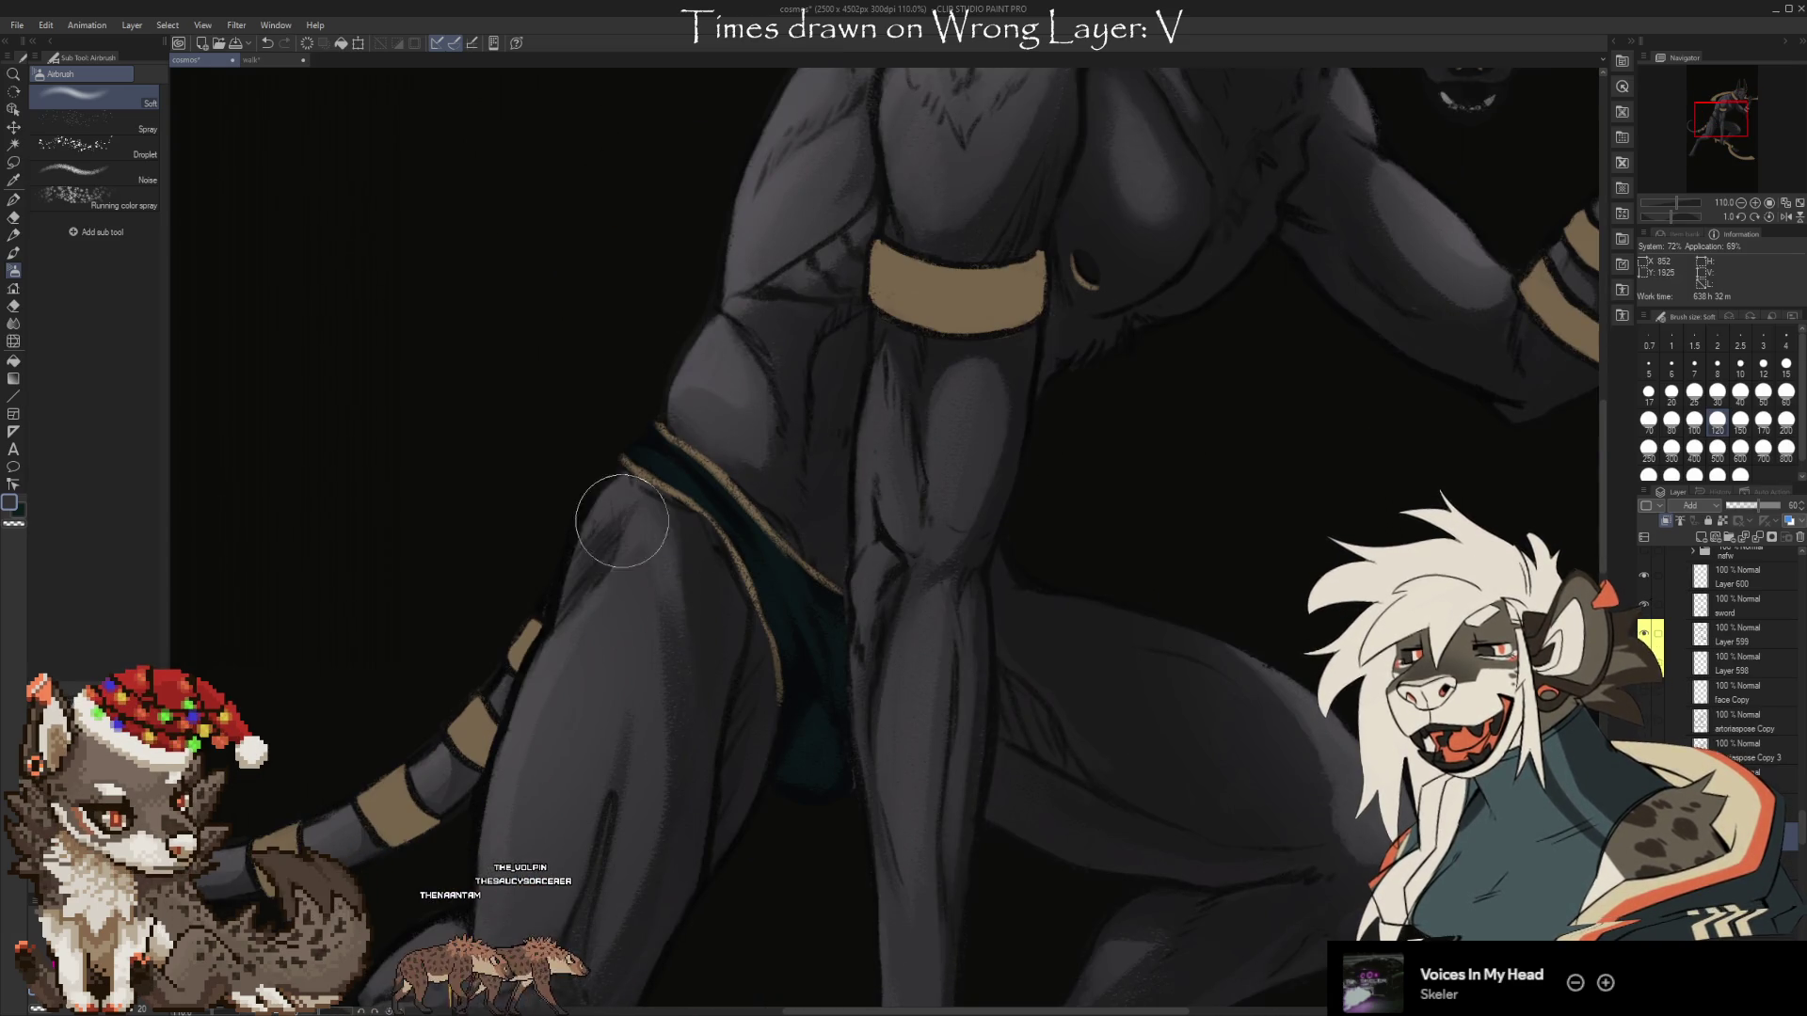
drag(760, 925, 759, 855)
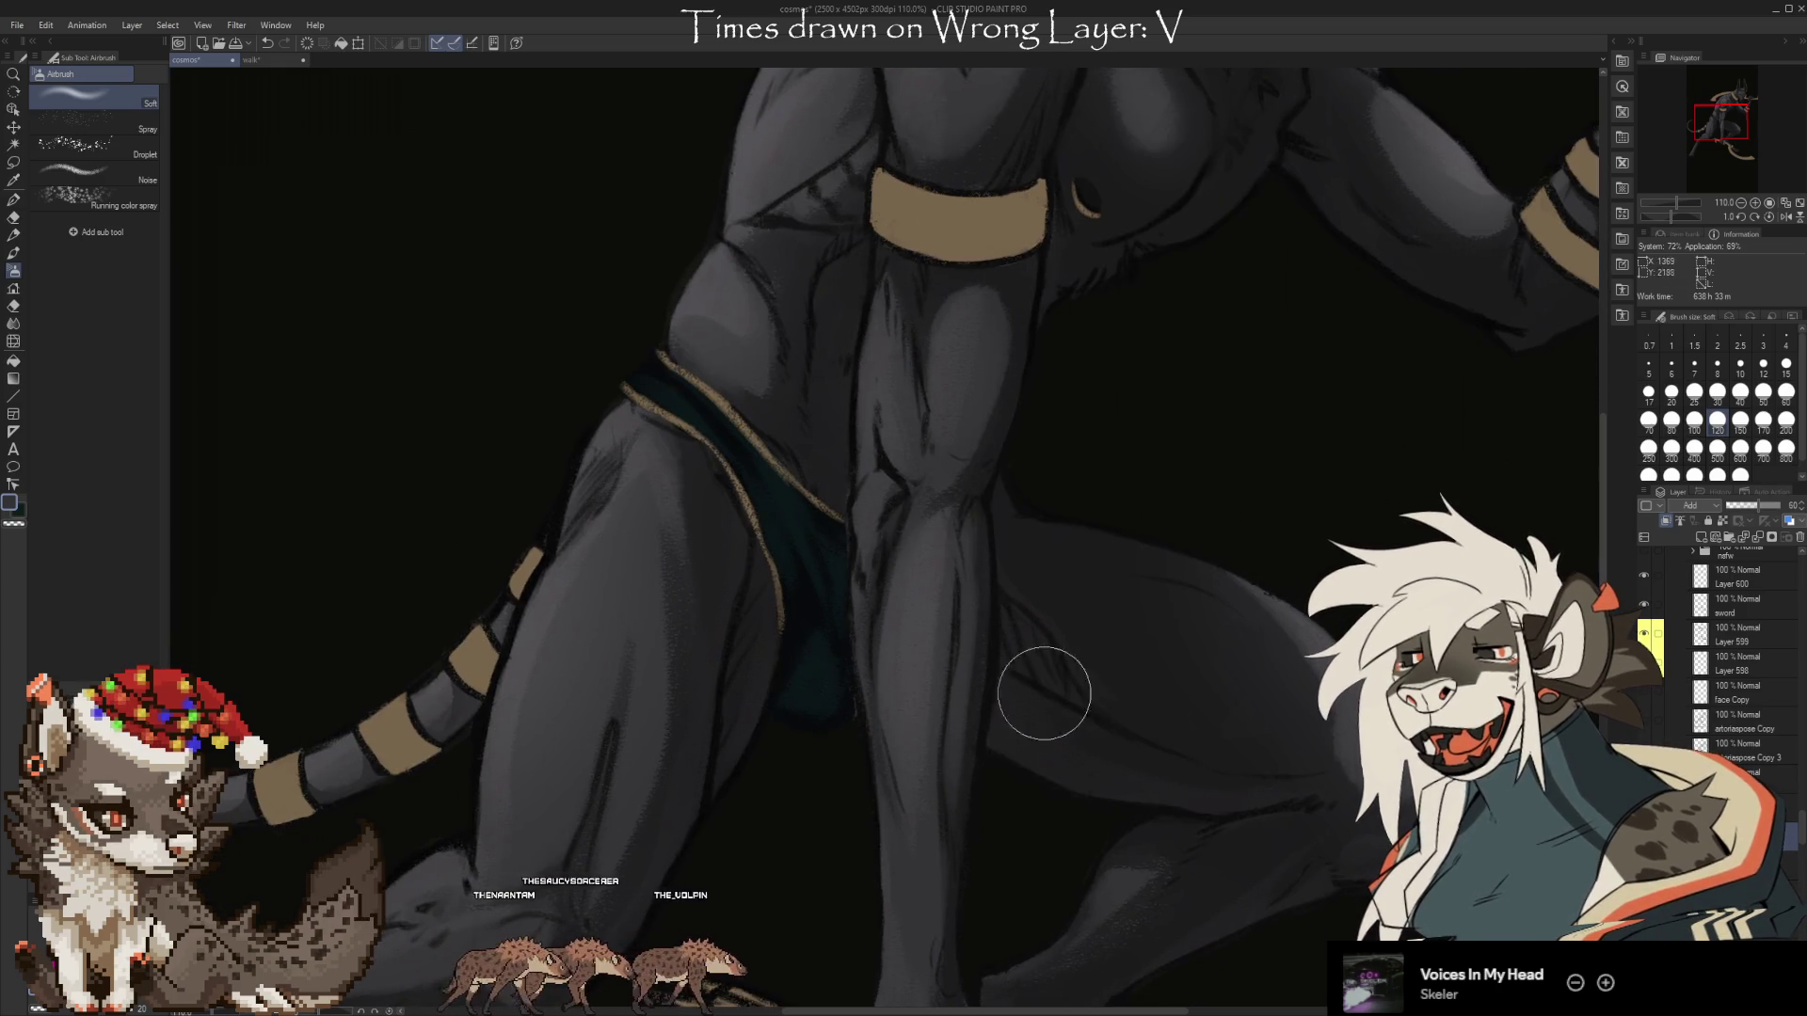
key(e)
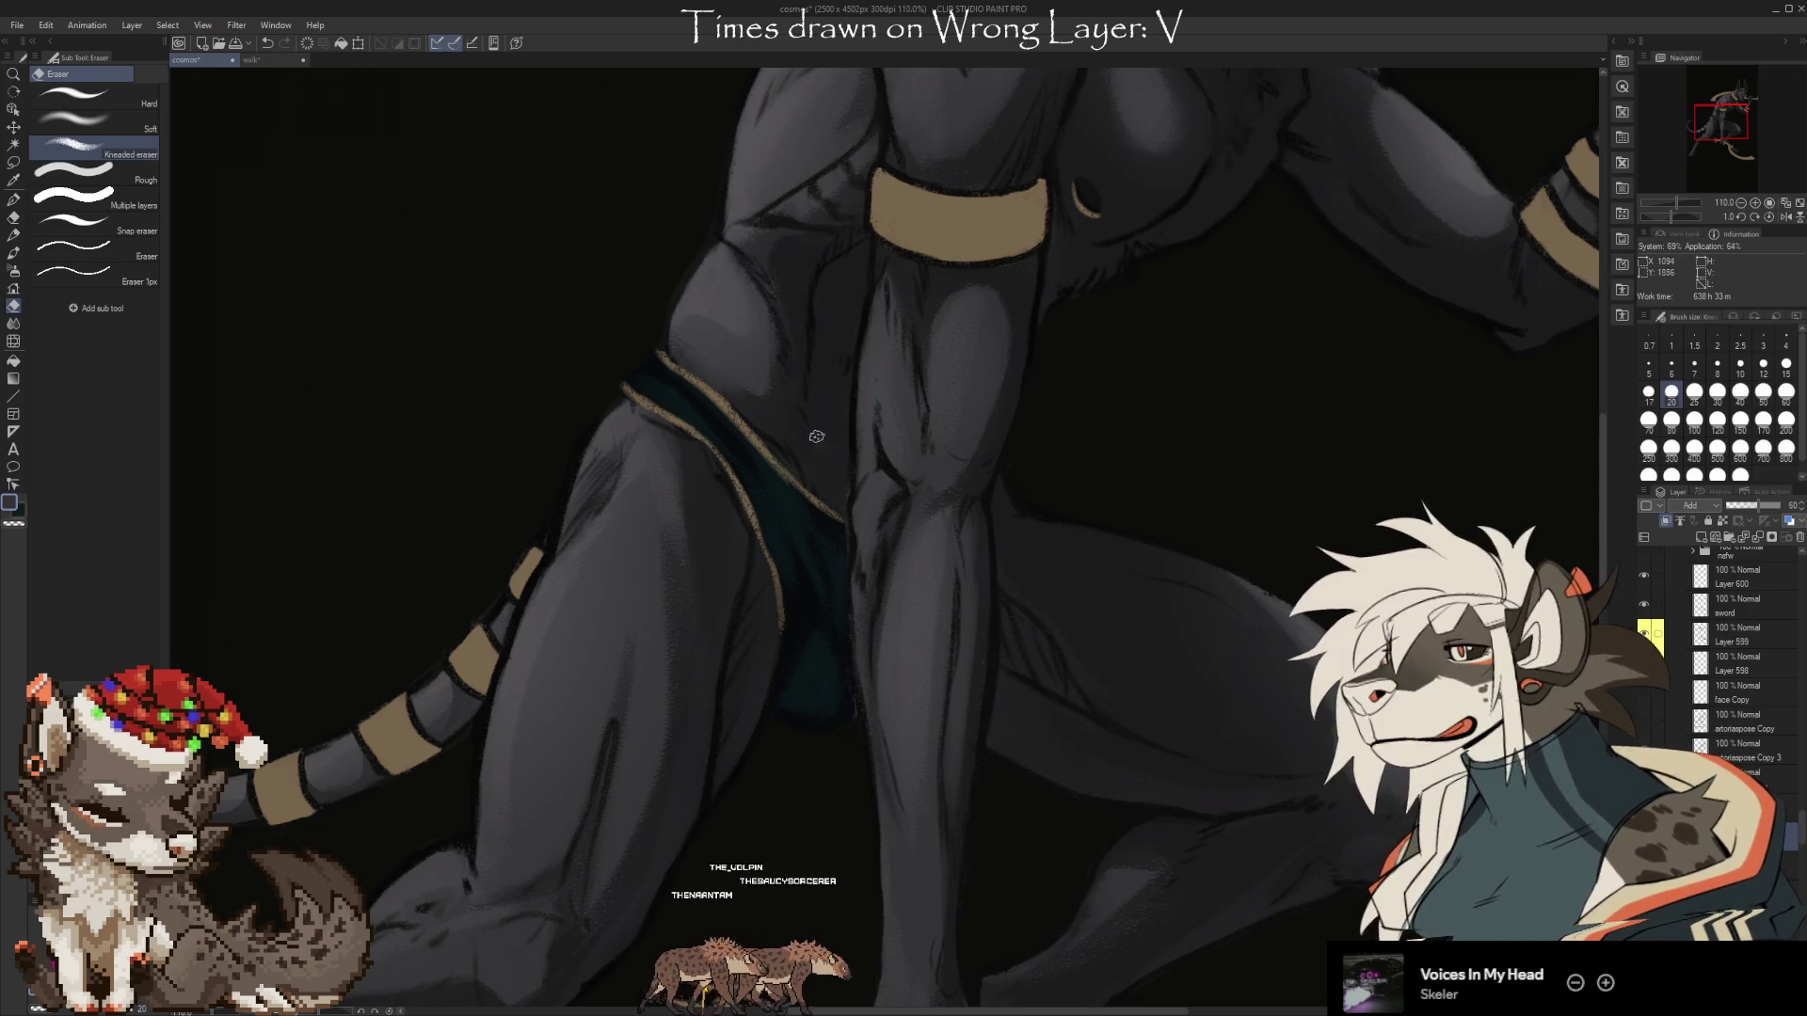
mouse_move(727, 954)
mouse_down()
mouse_move(875, 734)
mouse_move(886, 681)
mouse_up()
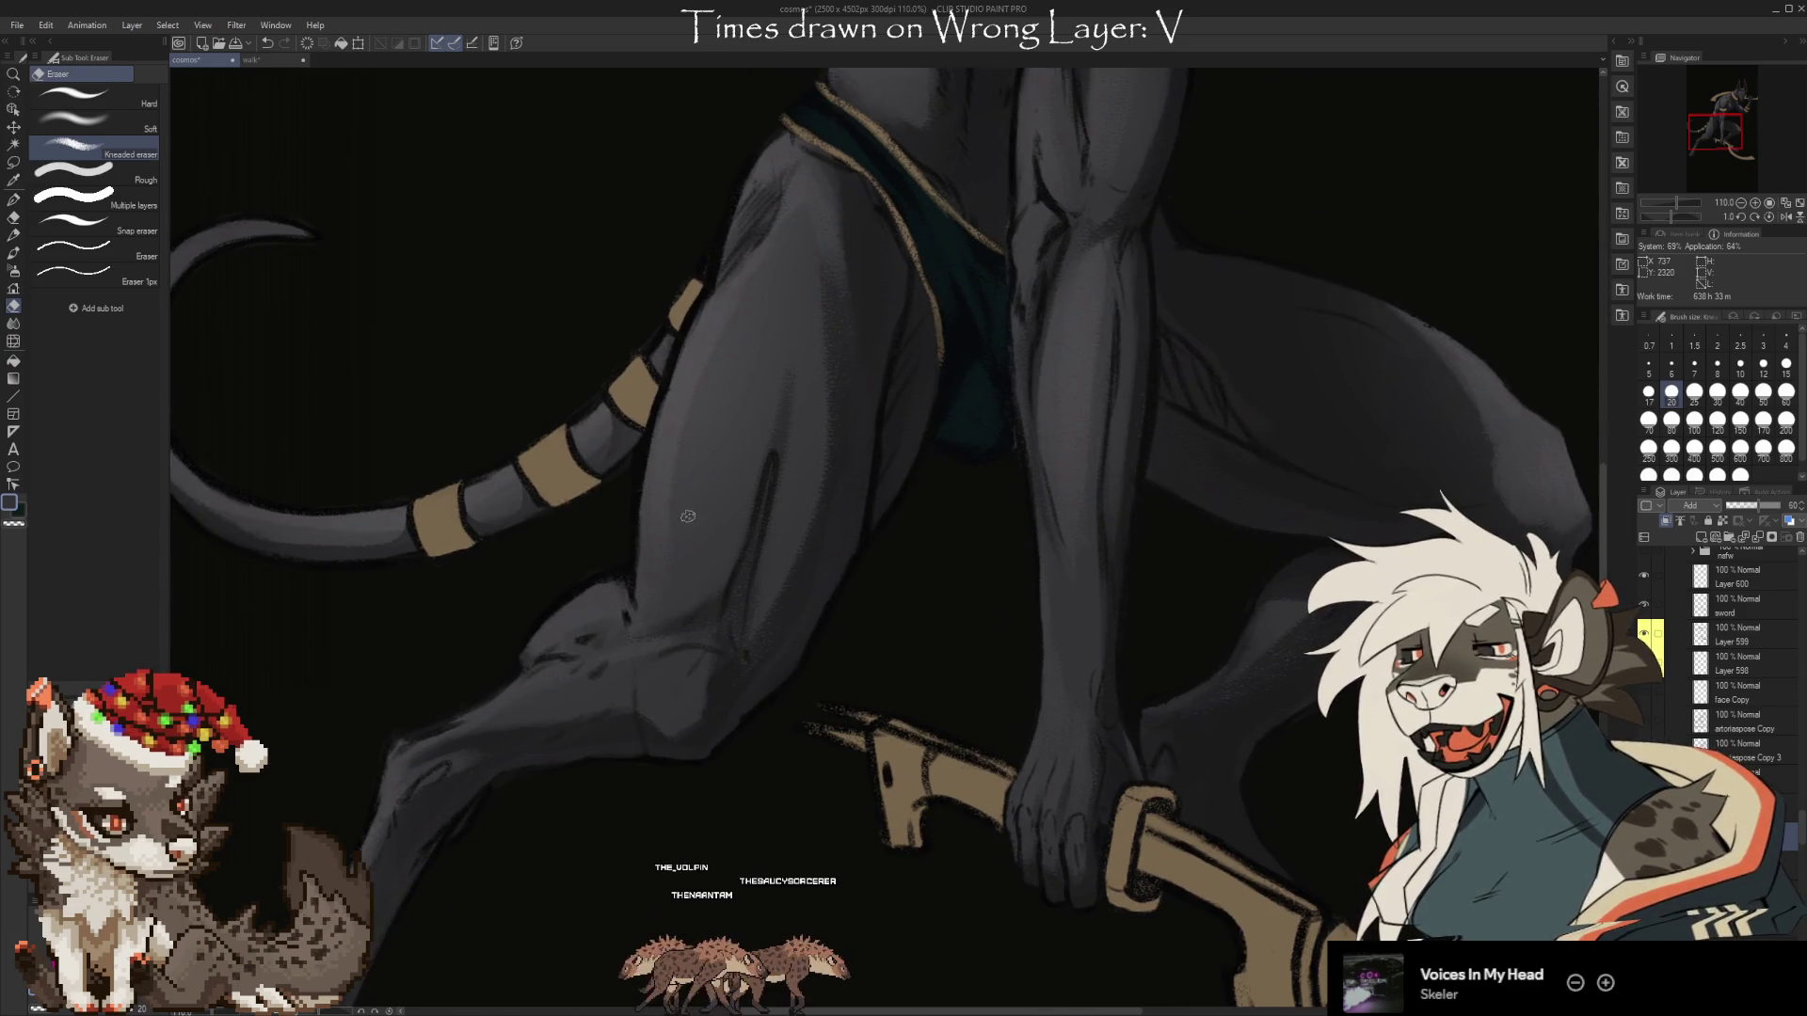
Airbrush lighter shading along the thigh and over the knee.
key(b)
mouse_move(789, 327)
mouse_down()
mouse_move(778, 544)
mouse_move(843, 325)
mouse_up()
drag(853, 682, 1041, 511)
drag(843, 433, 836, 585)
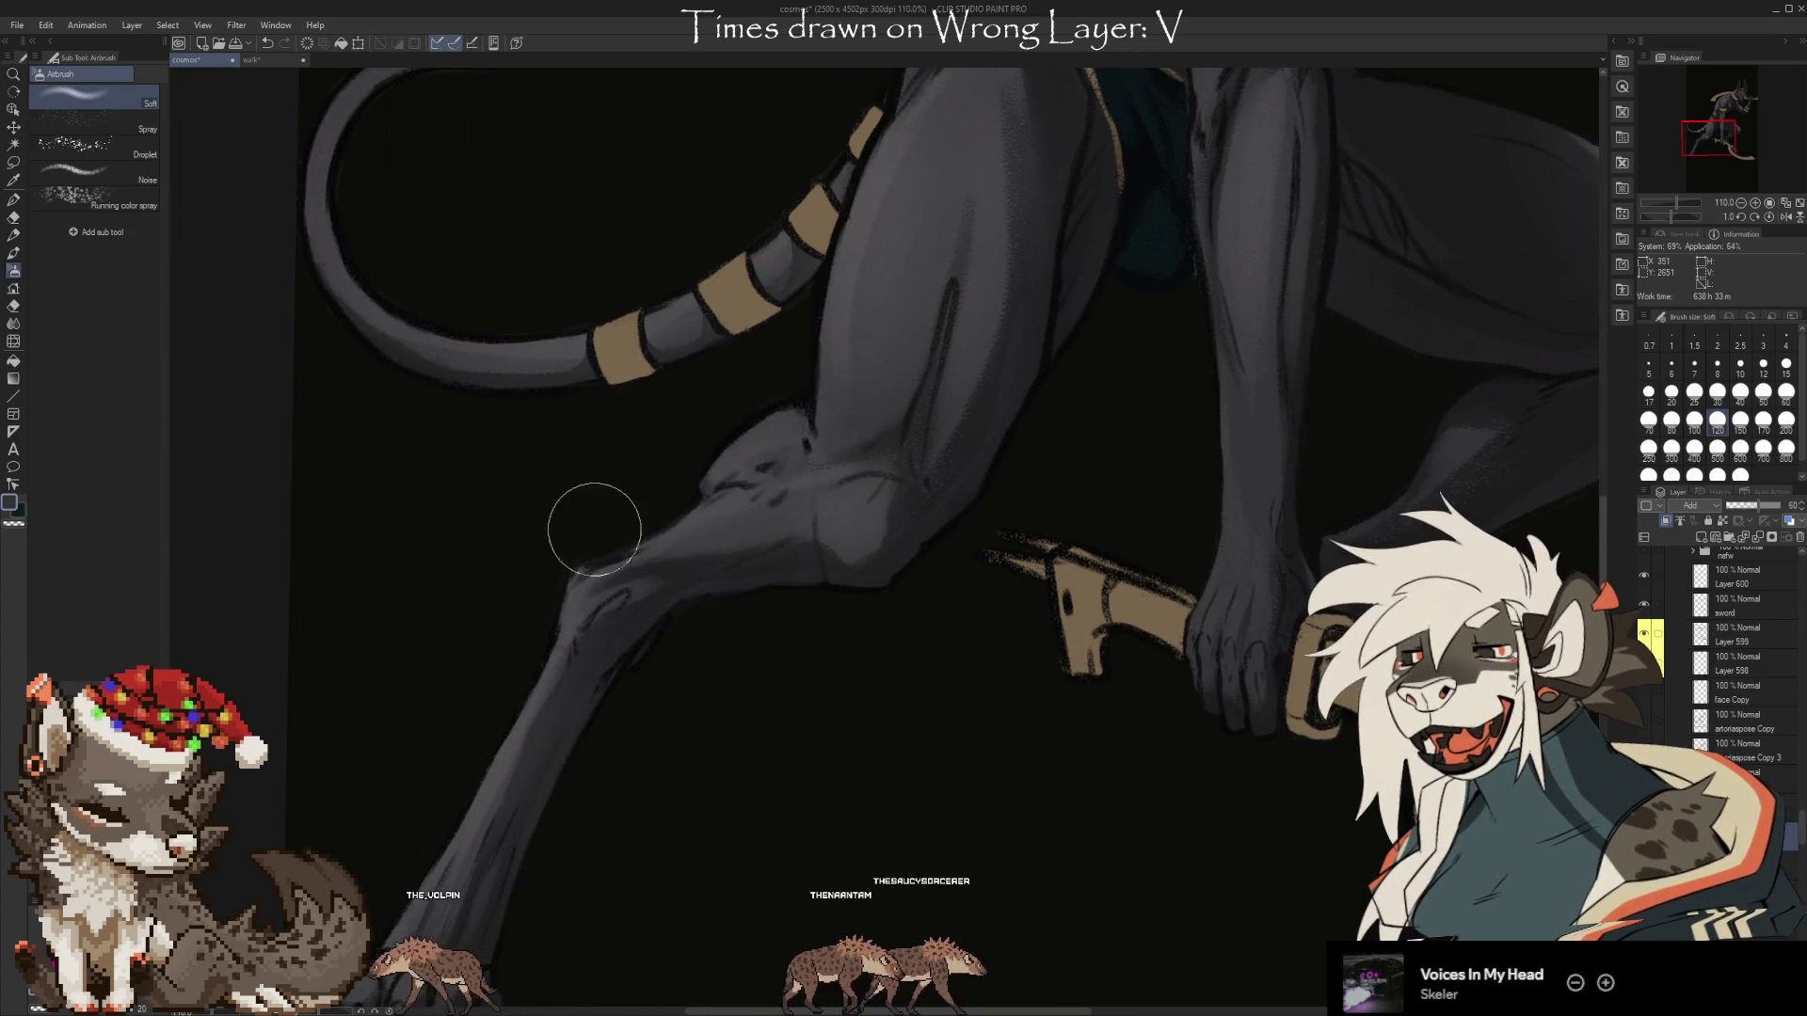
drag(1228, 644, 901, 671)
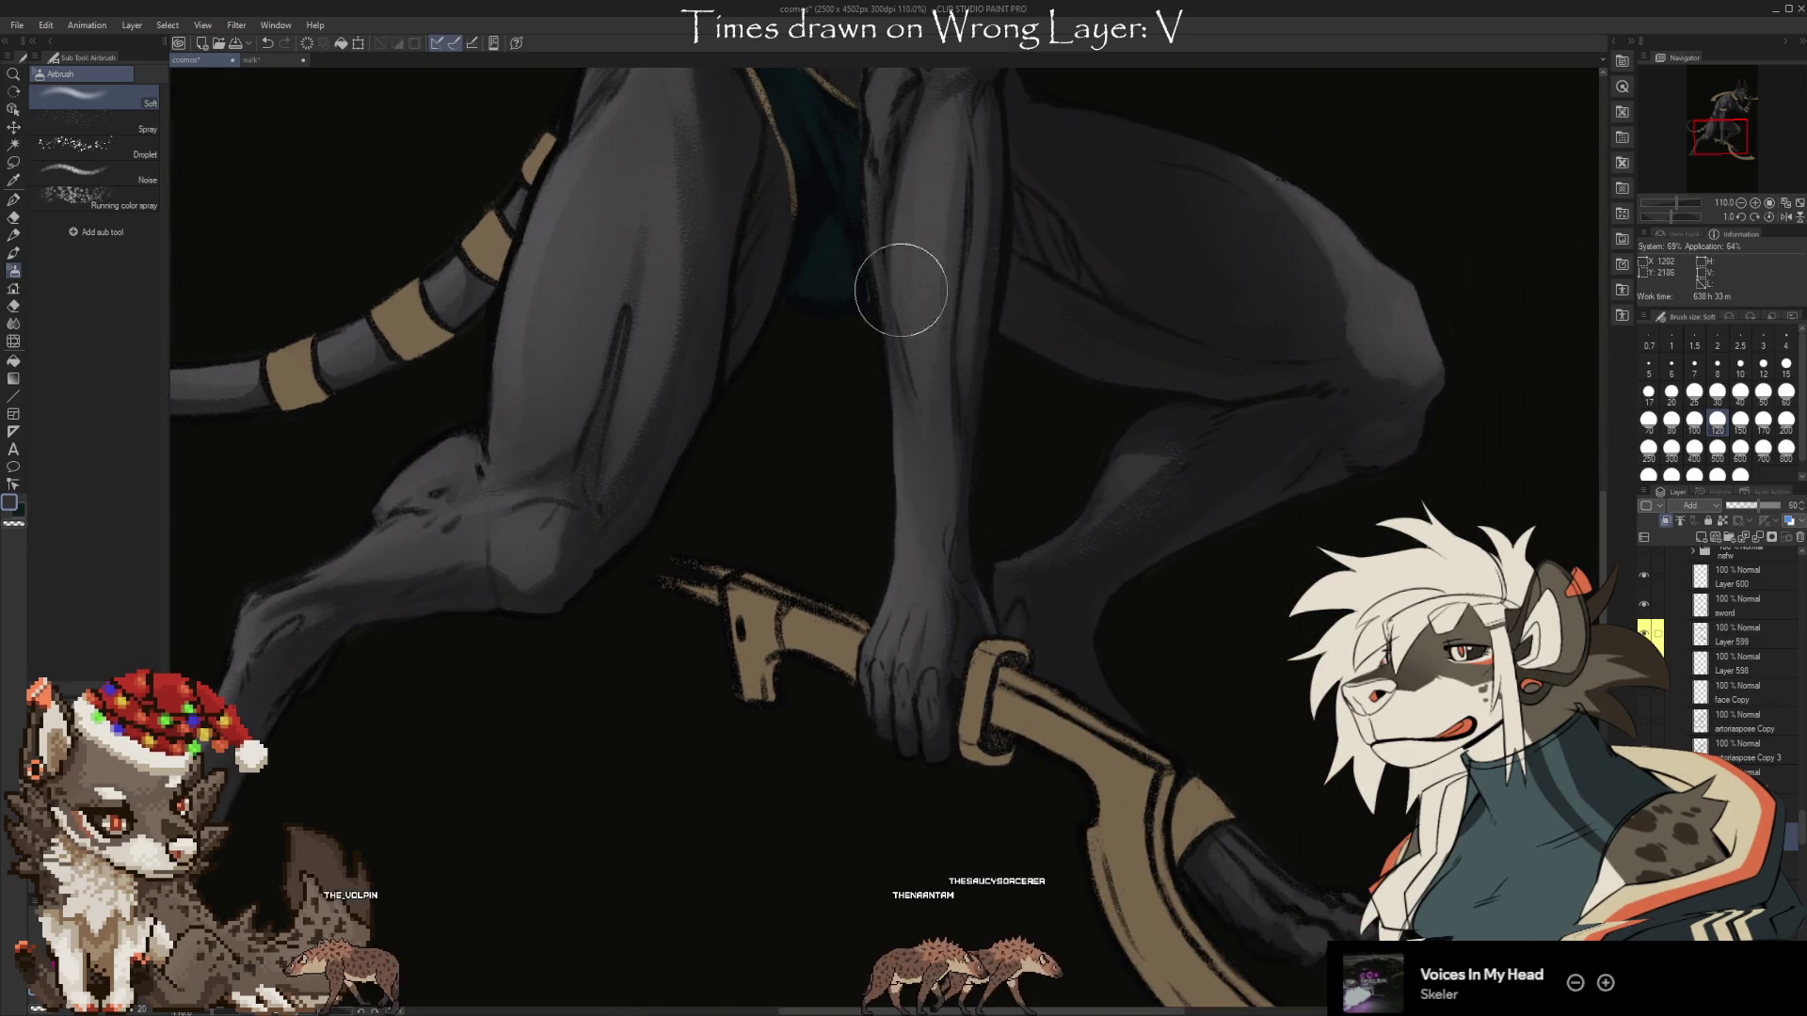
scroll(907, 141, up, 5)
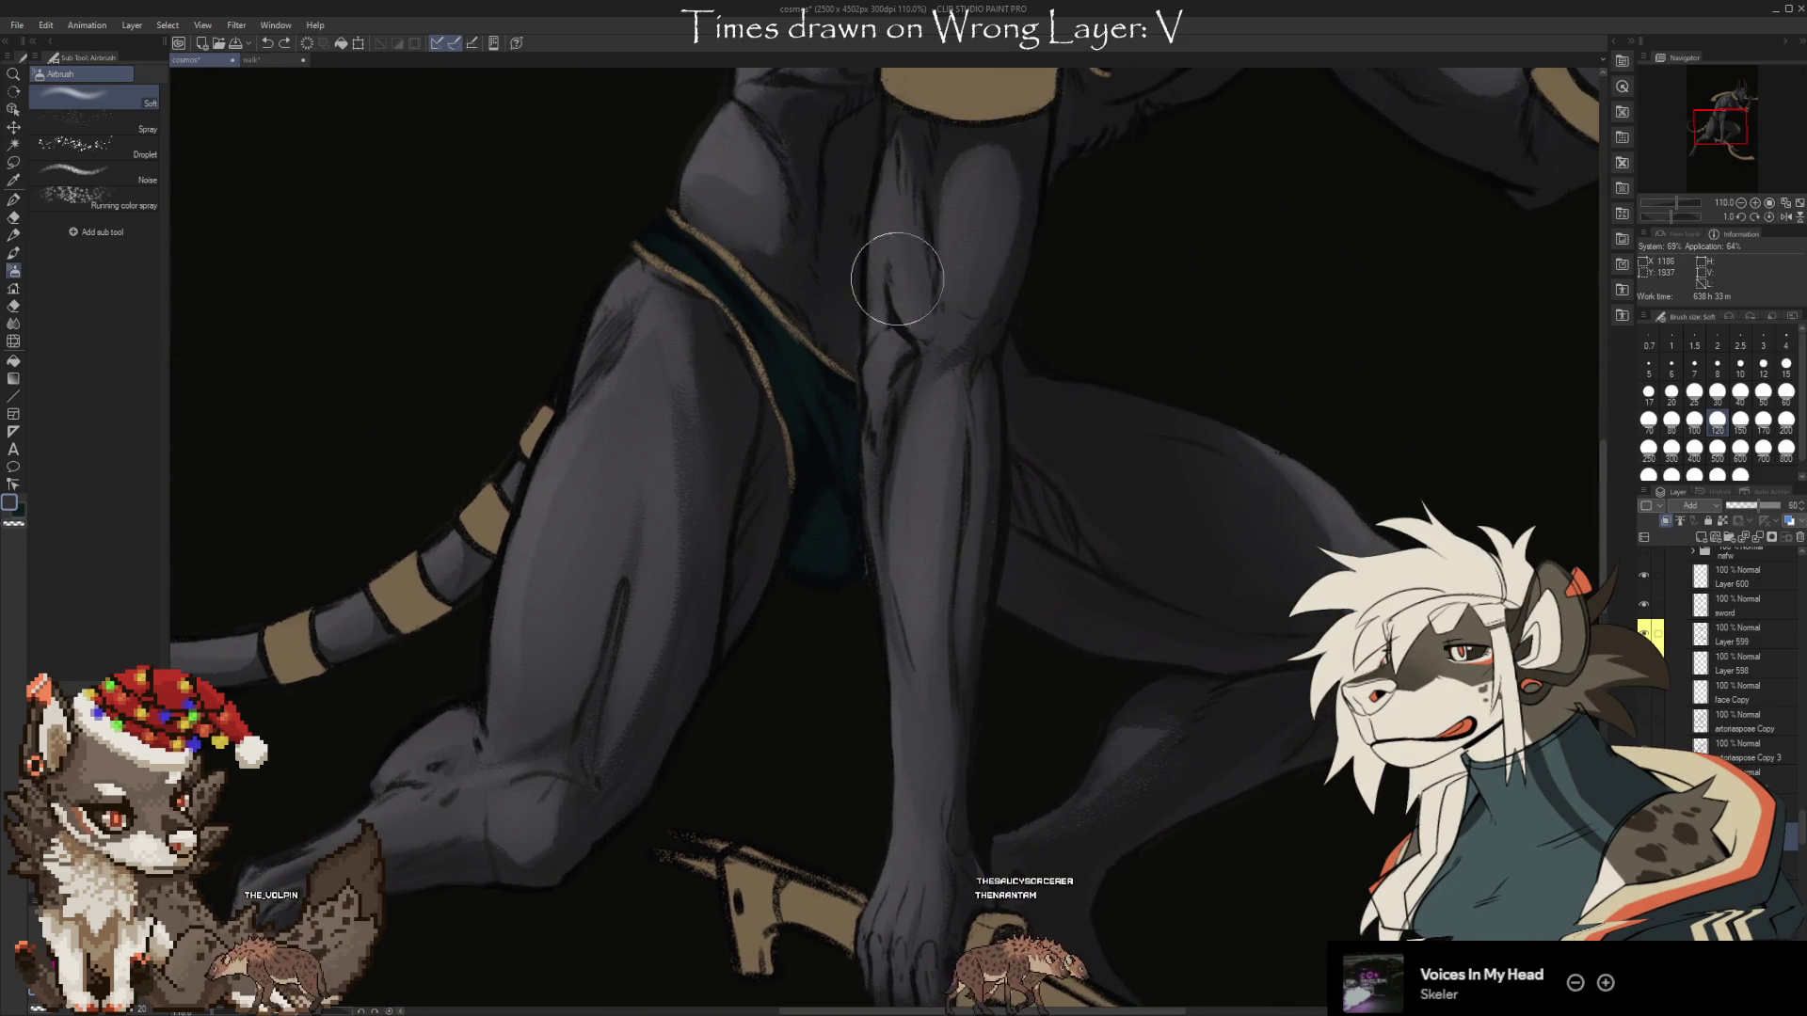
mouse_move(1147, 266)
mouse_down()
mouse_move(1061, 718)
mouse_move(1035, 724)
mouse_up()
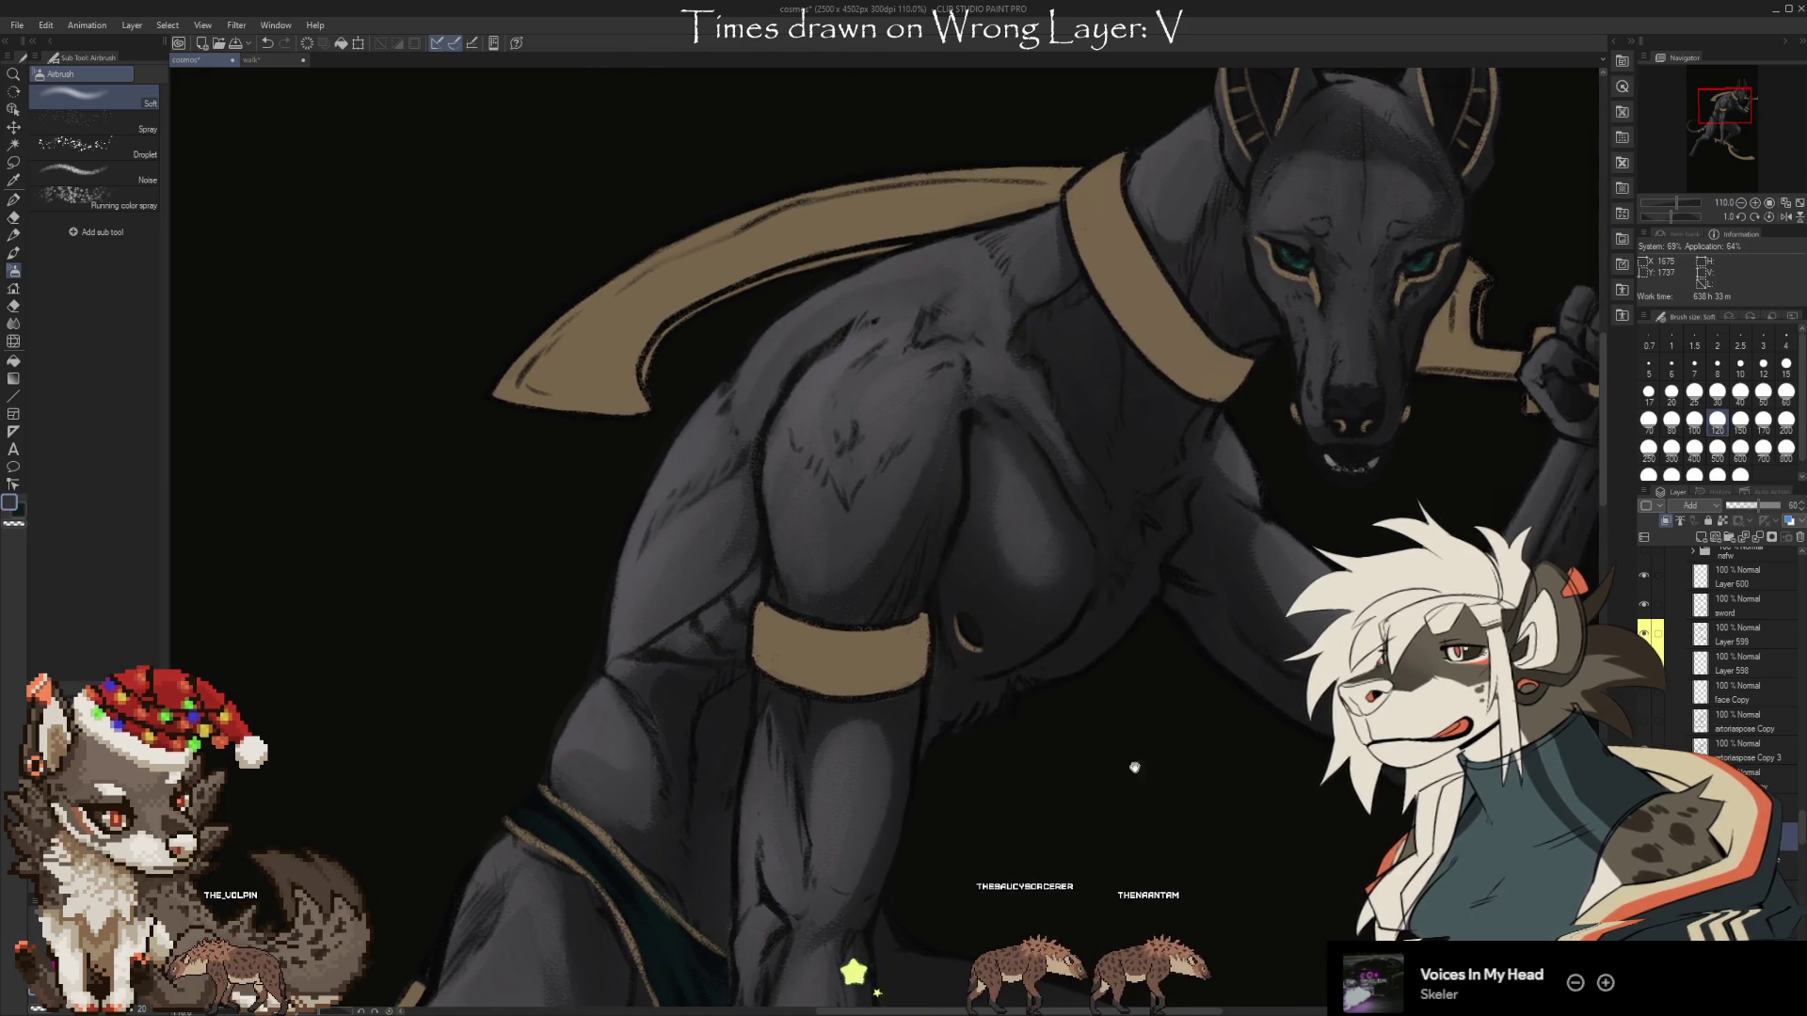
Zoom out to 60% and show the hidden purple backdrop and taller jackal artwork.
drag(1132, 762, 994, 809)
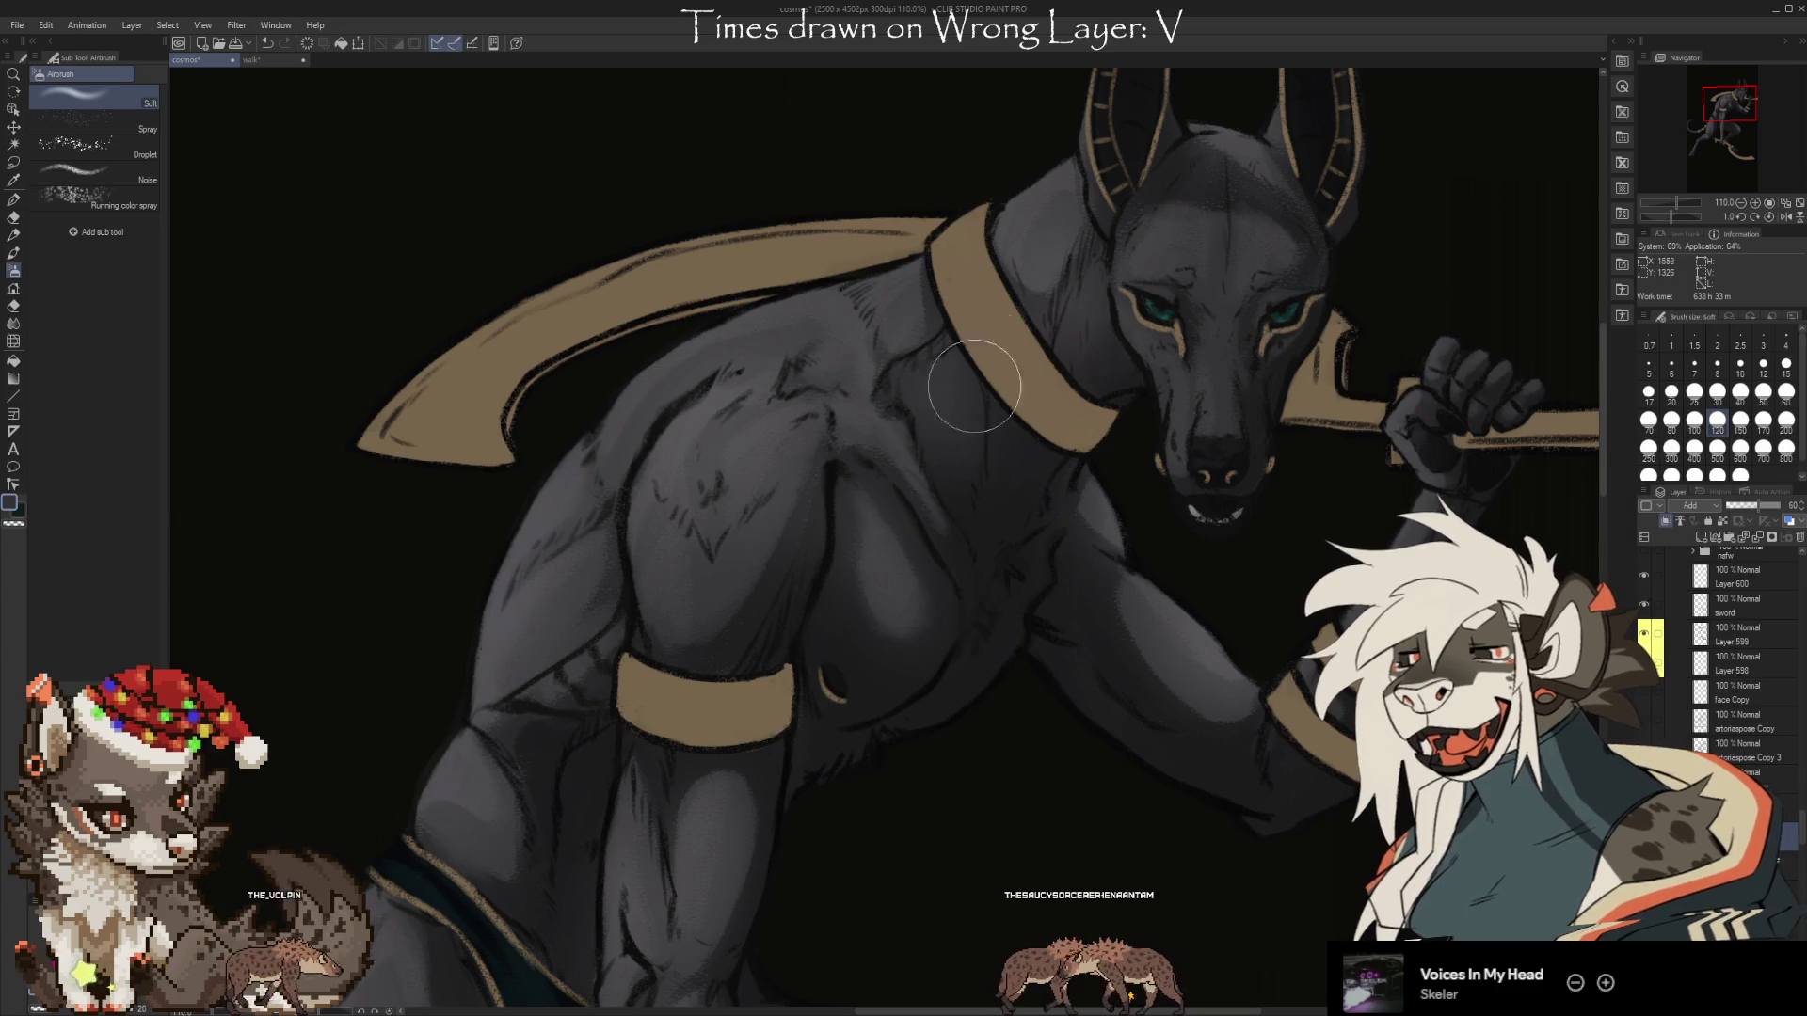
key(e)
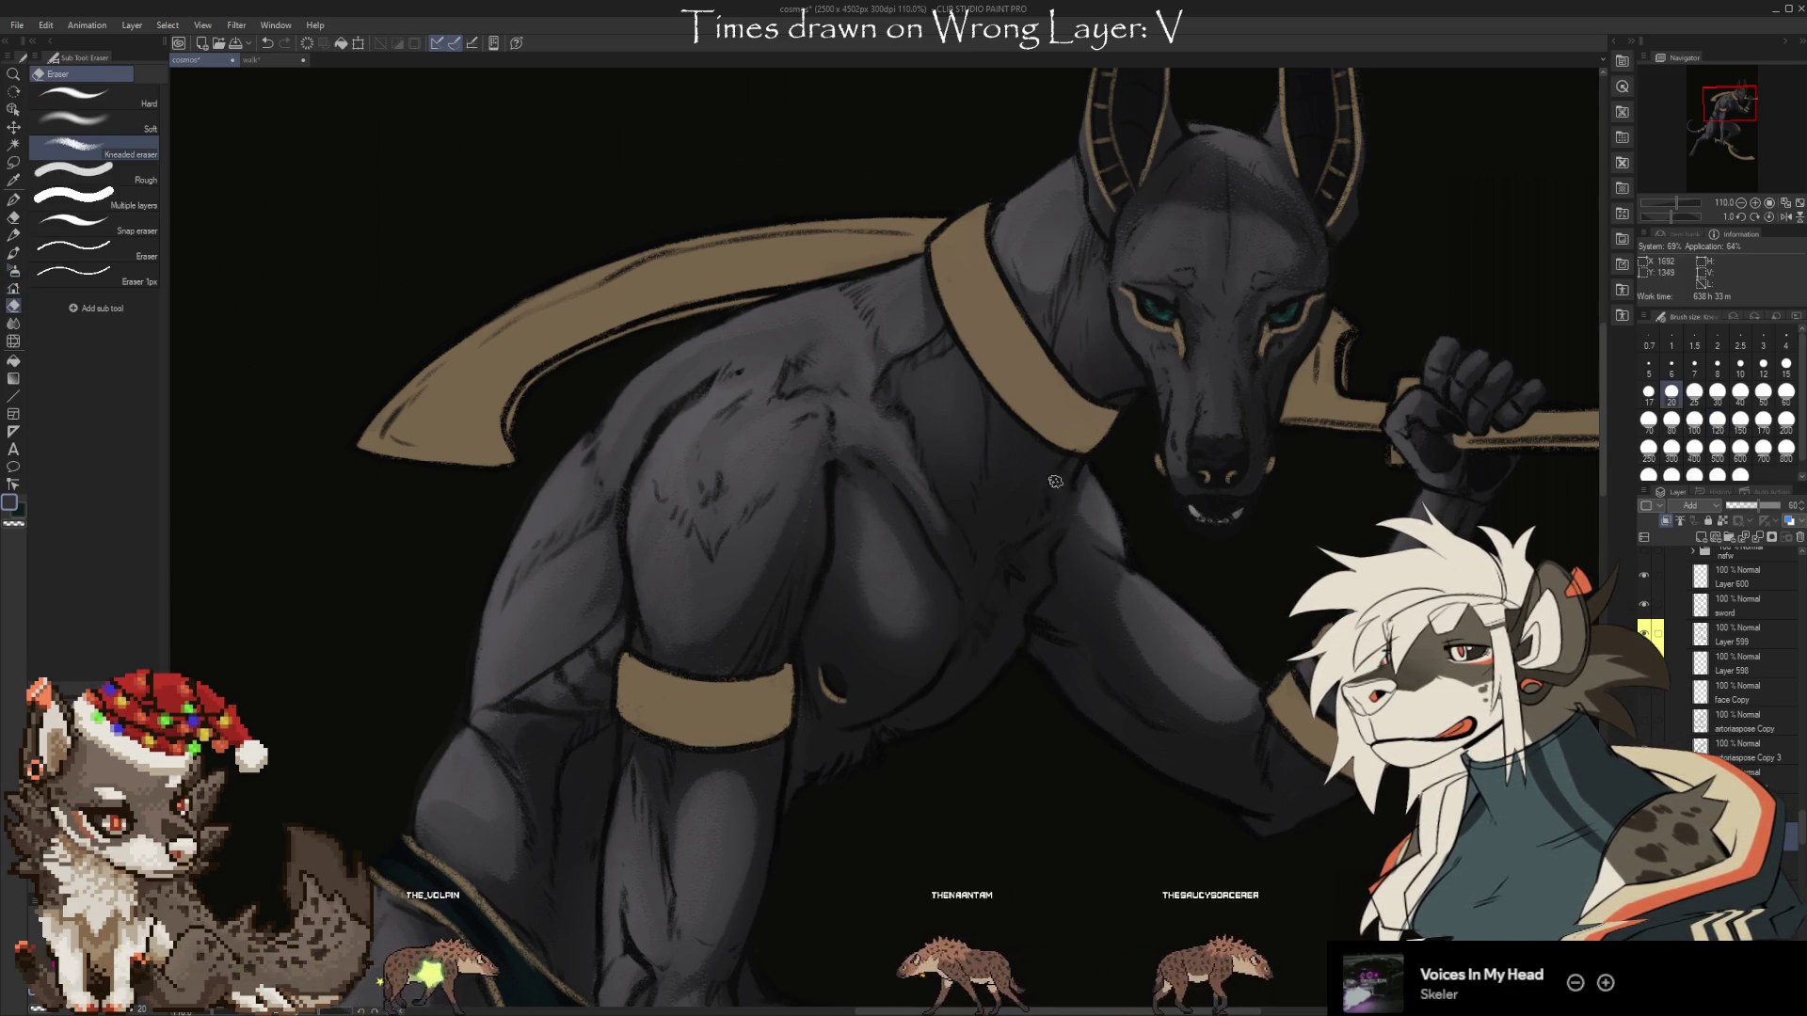
scroll(1257, 556, down, 3)
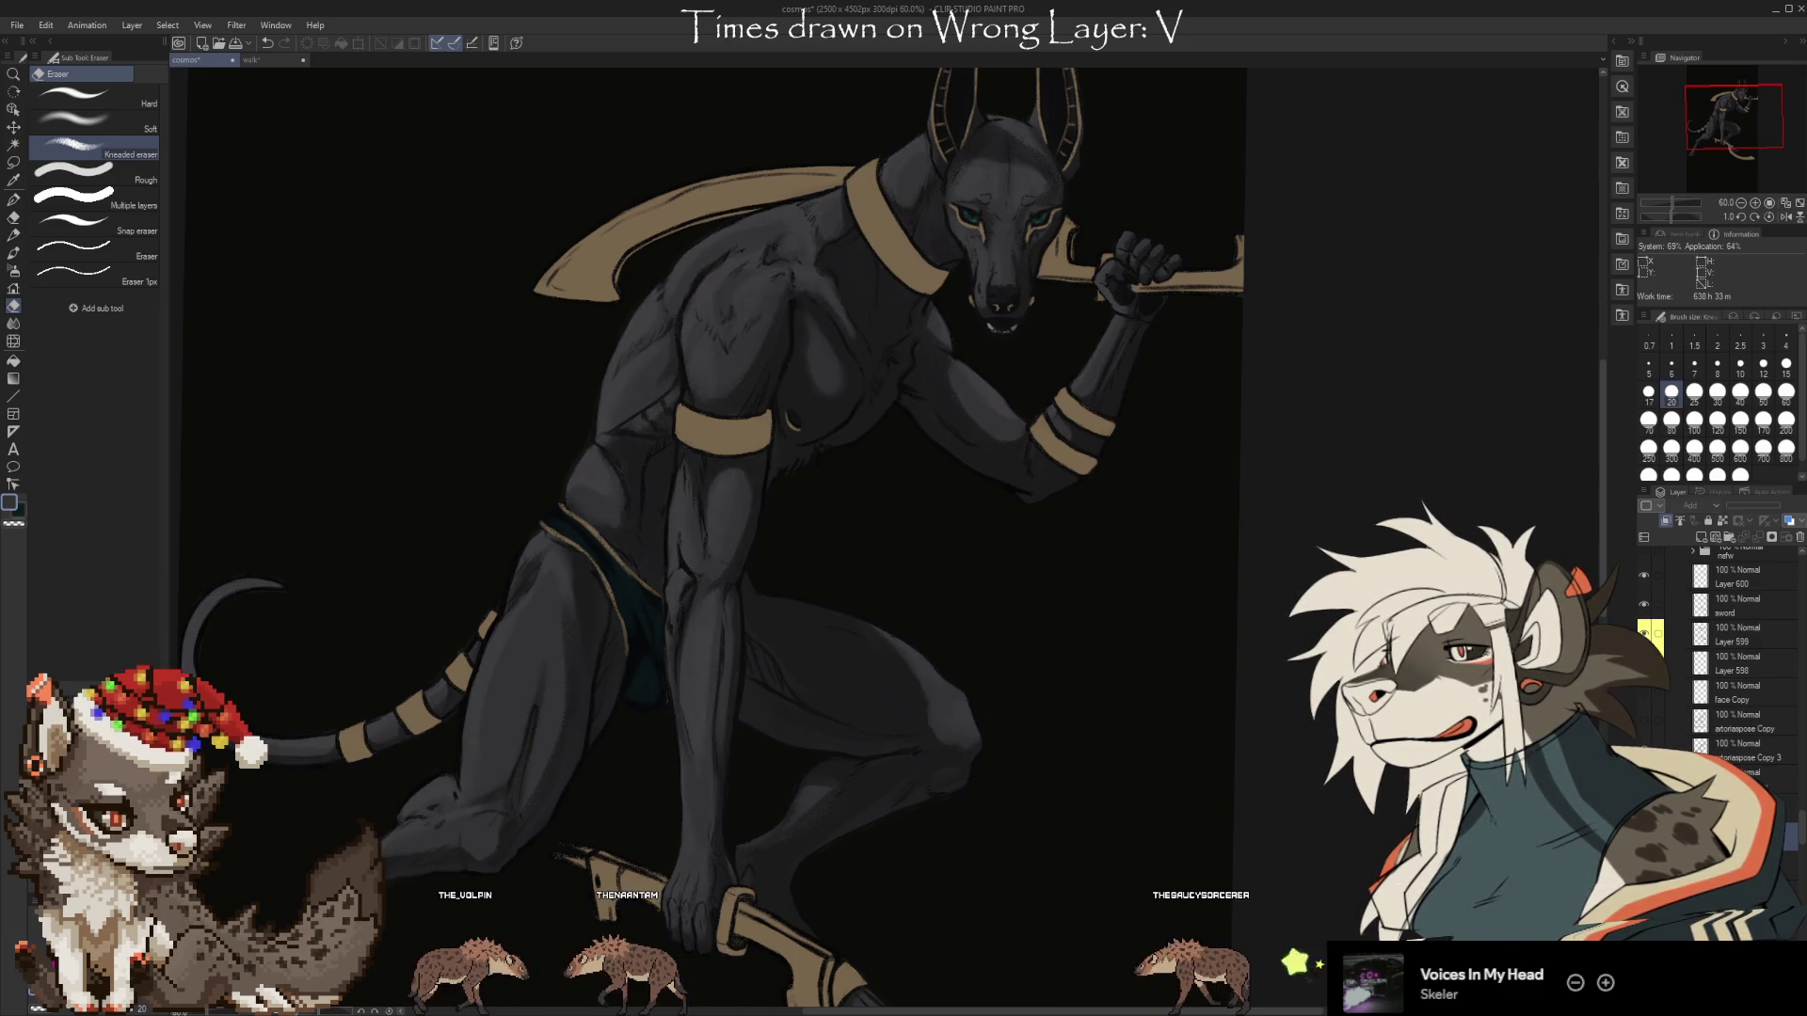
drag(1801, 833, 1801, 913)
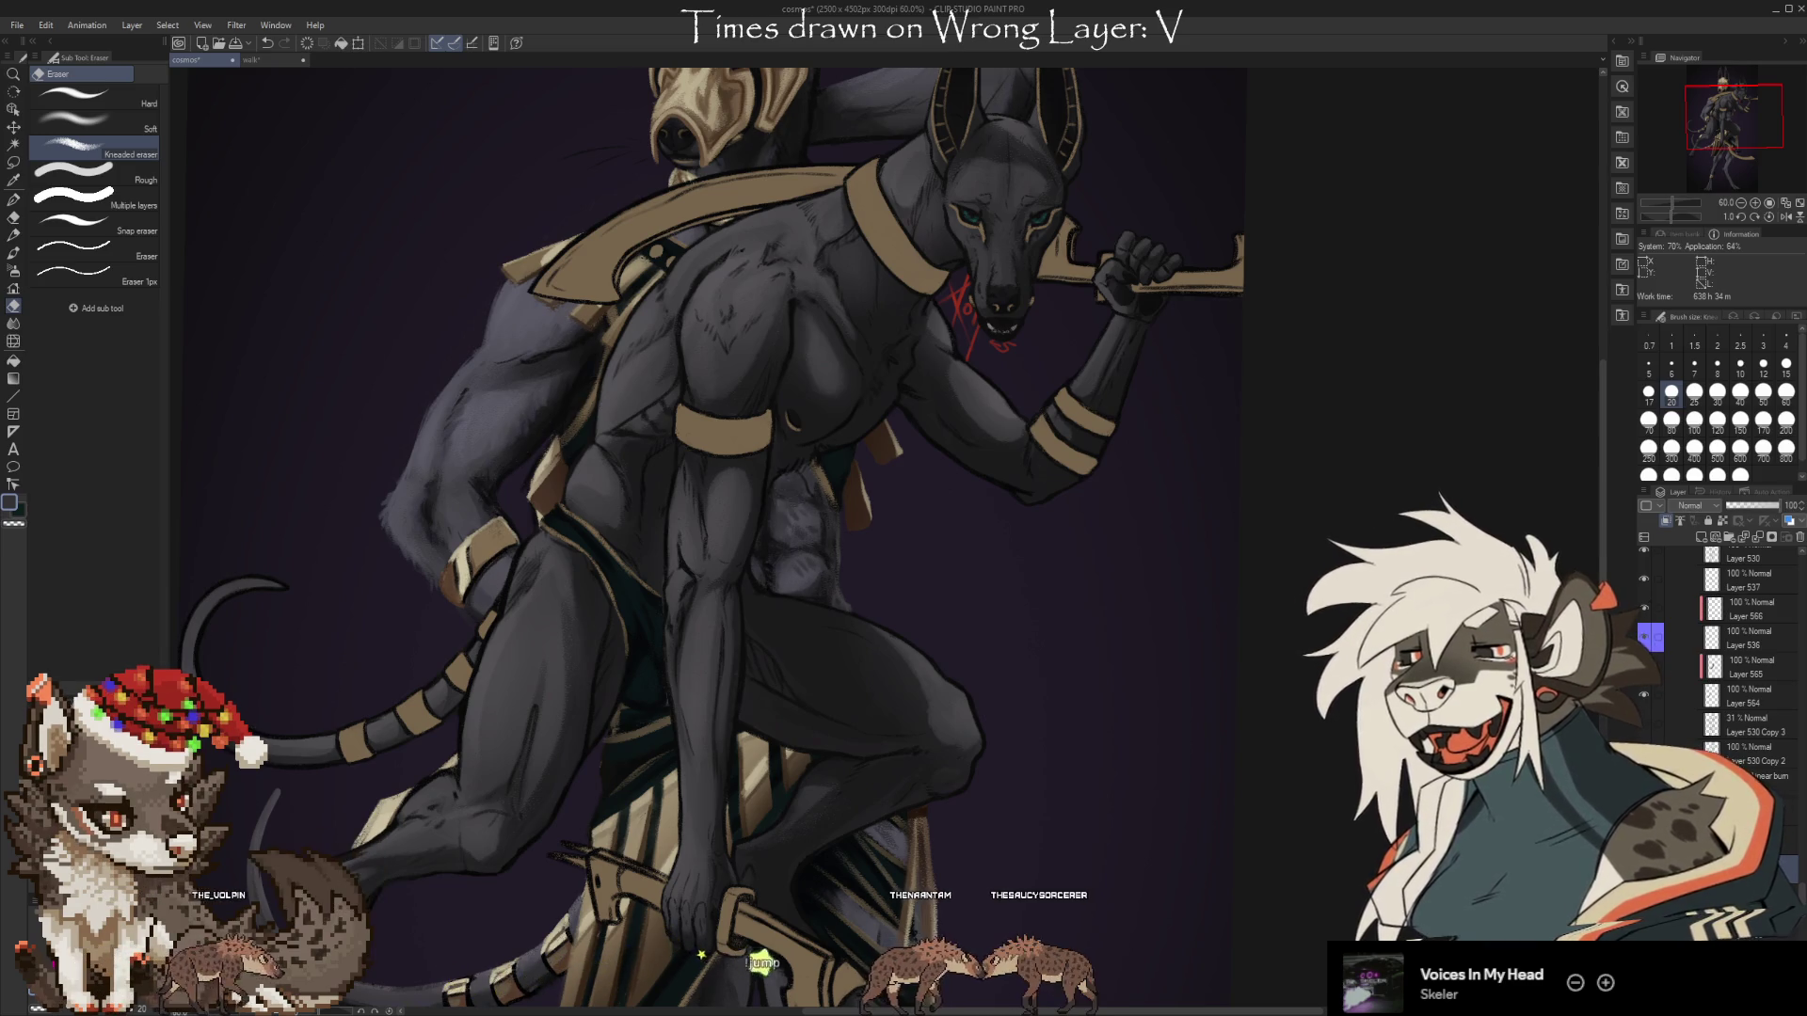
Hide the black figure and Khenra folder layers and make Folder 15 visible again.
scroll(1788, 820, up, 5)
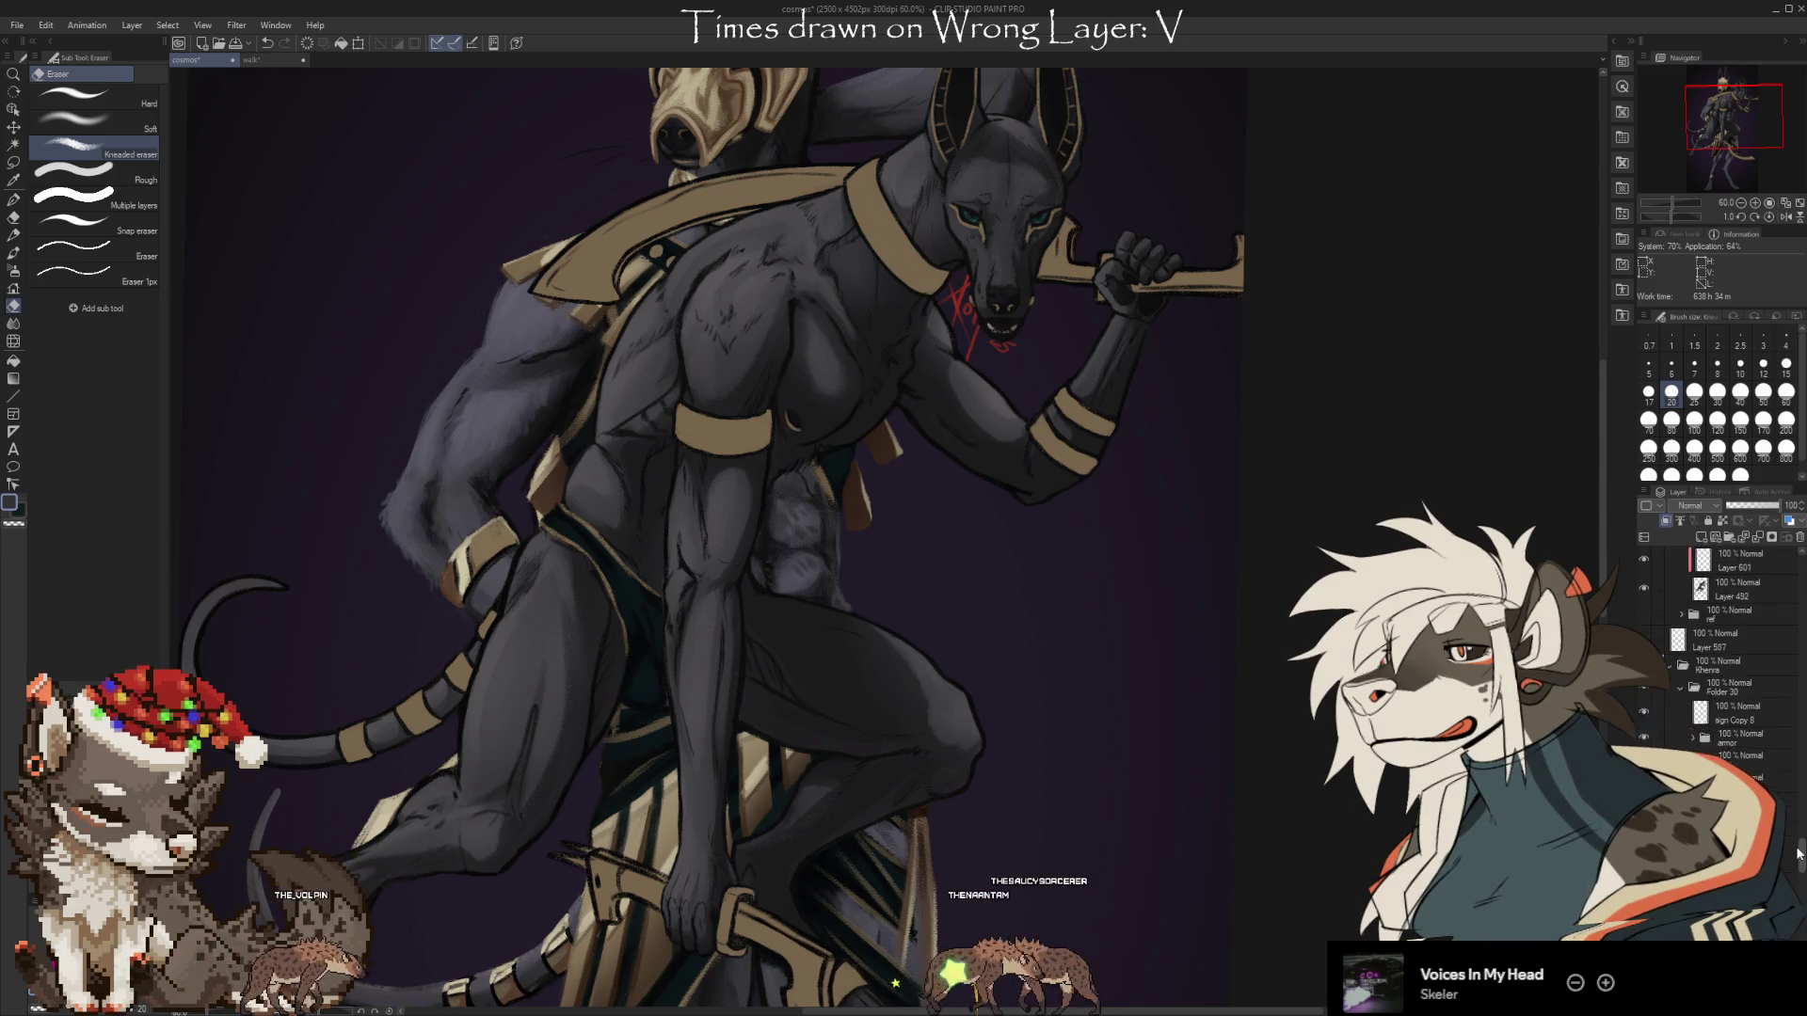
scroll(1801, 808, down, 3)
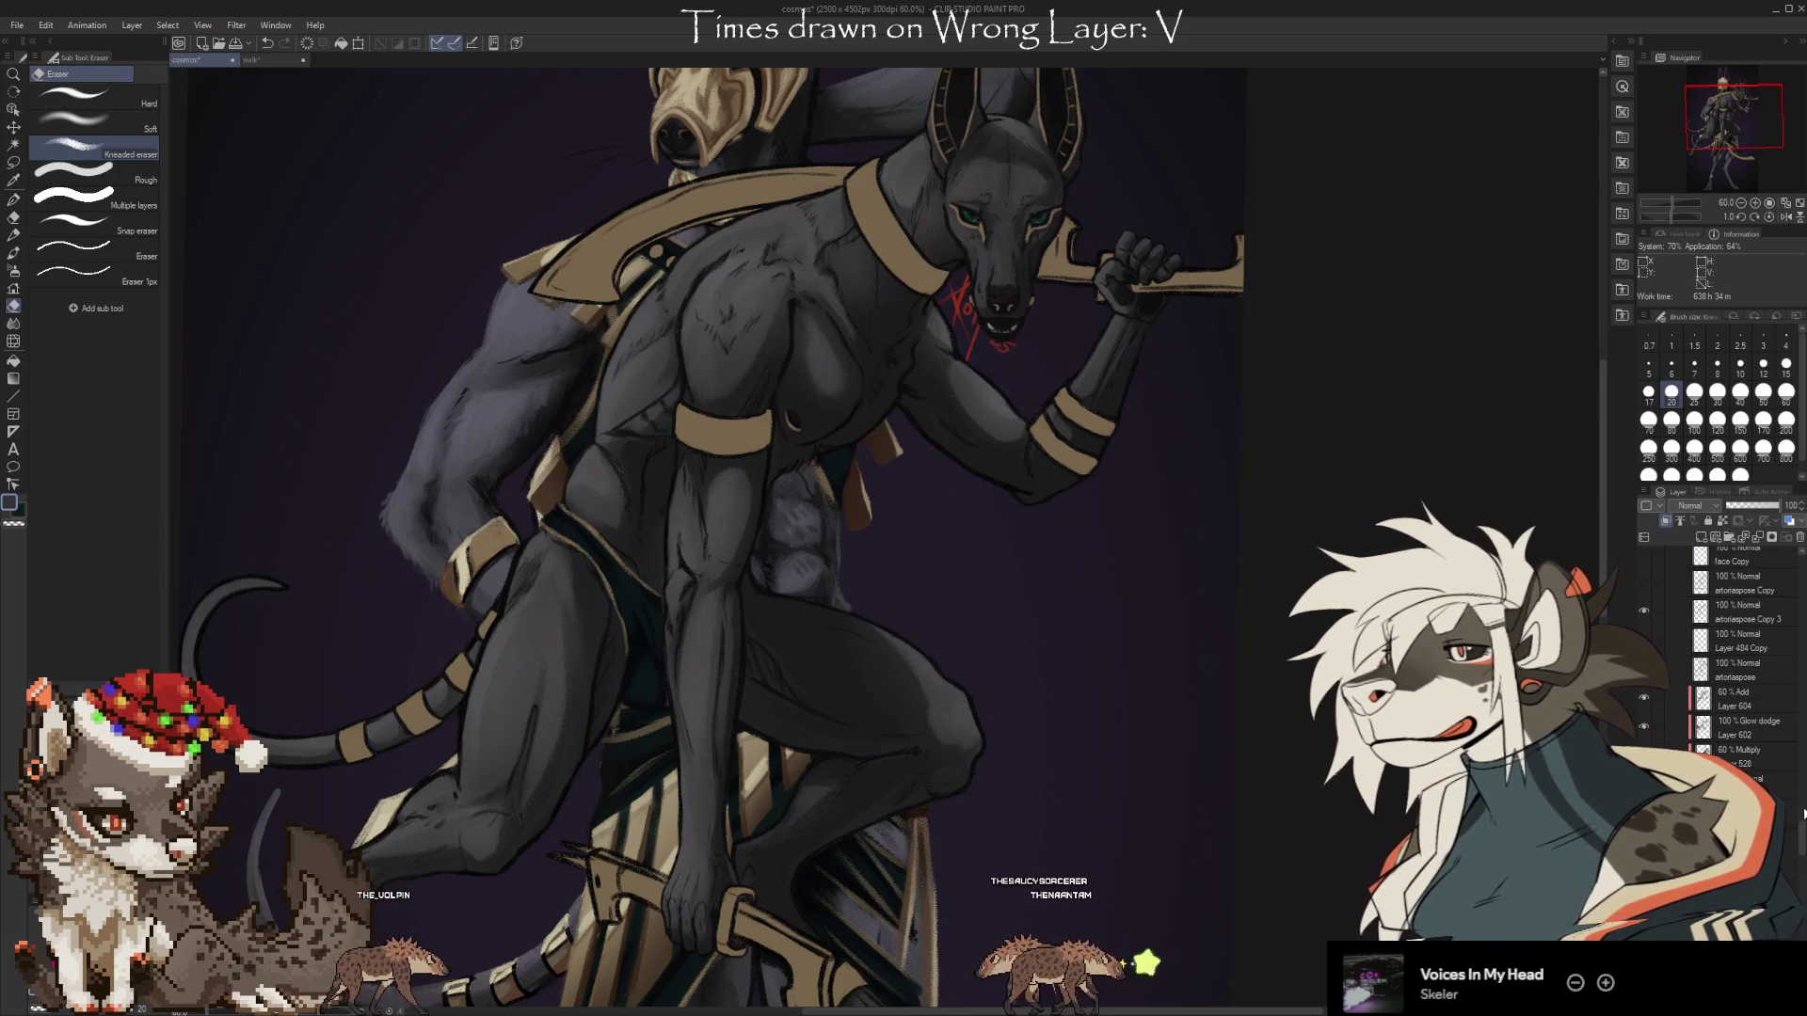
drag(1801, 808, 1803, 913)
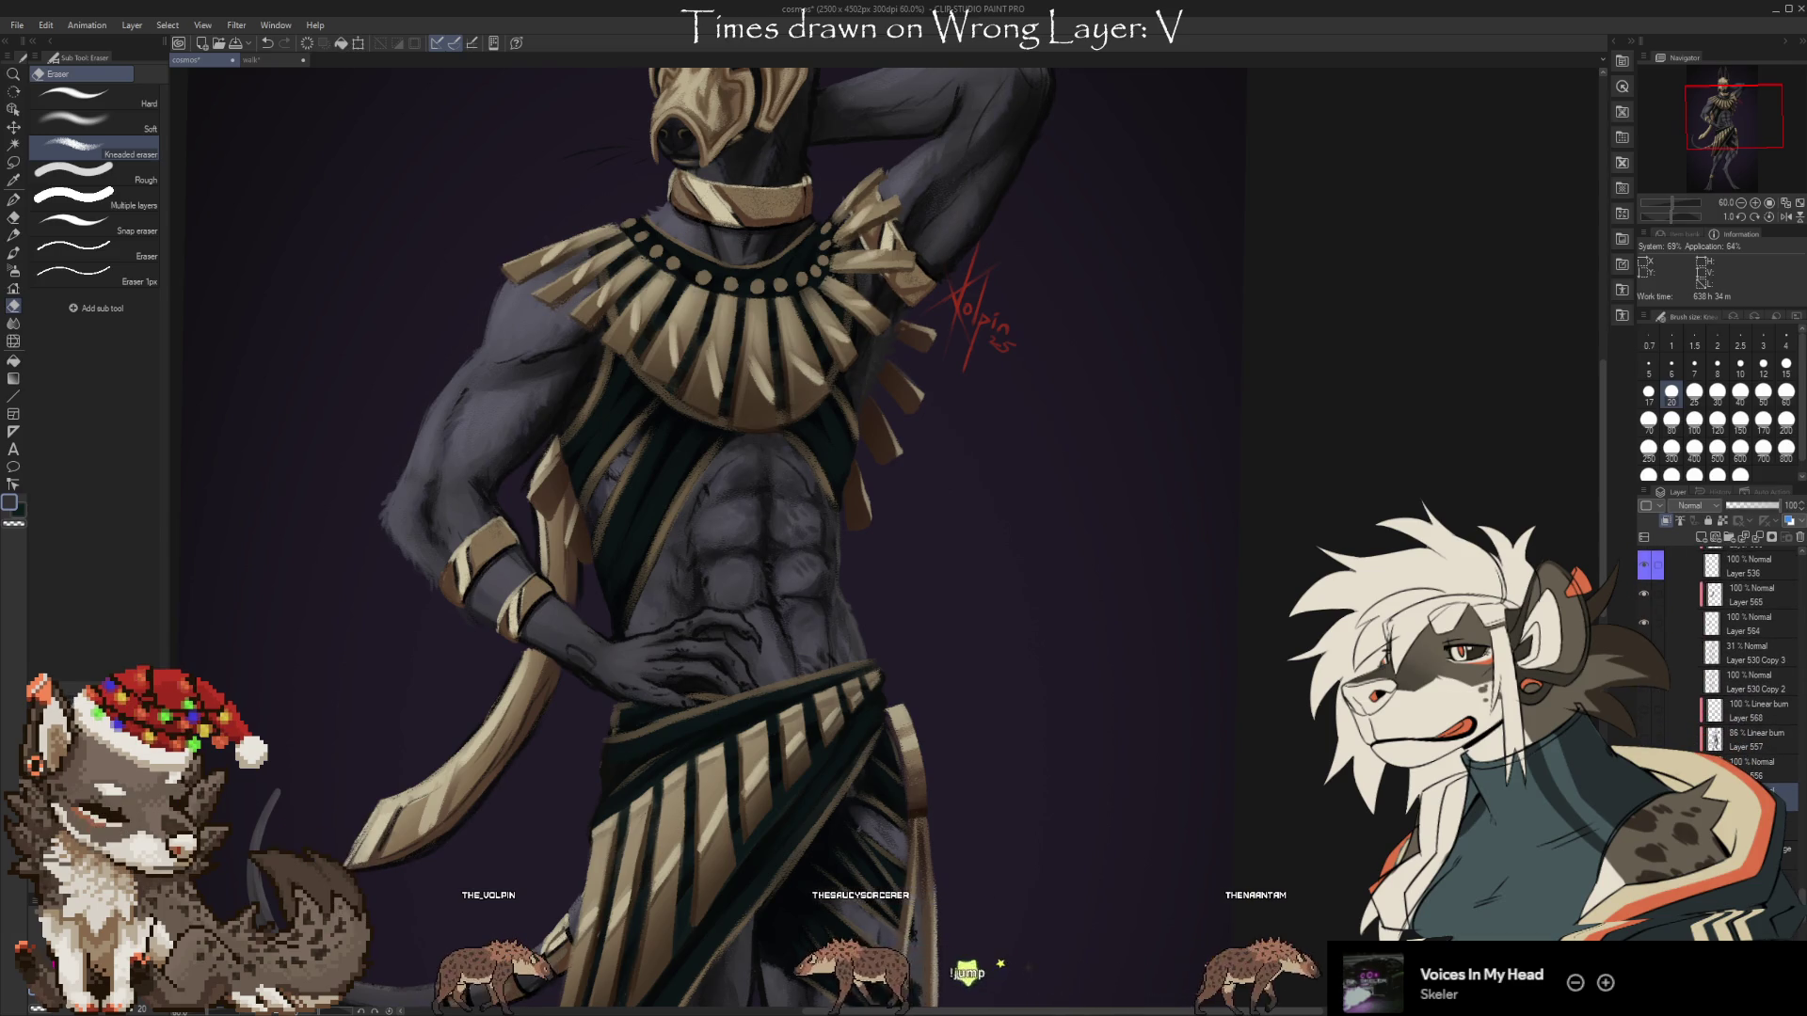
scroll(1286, 719, down, 2)
drag(1259, 807, 1118, 806)
scroll(1800, 899, up, 5)
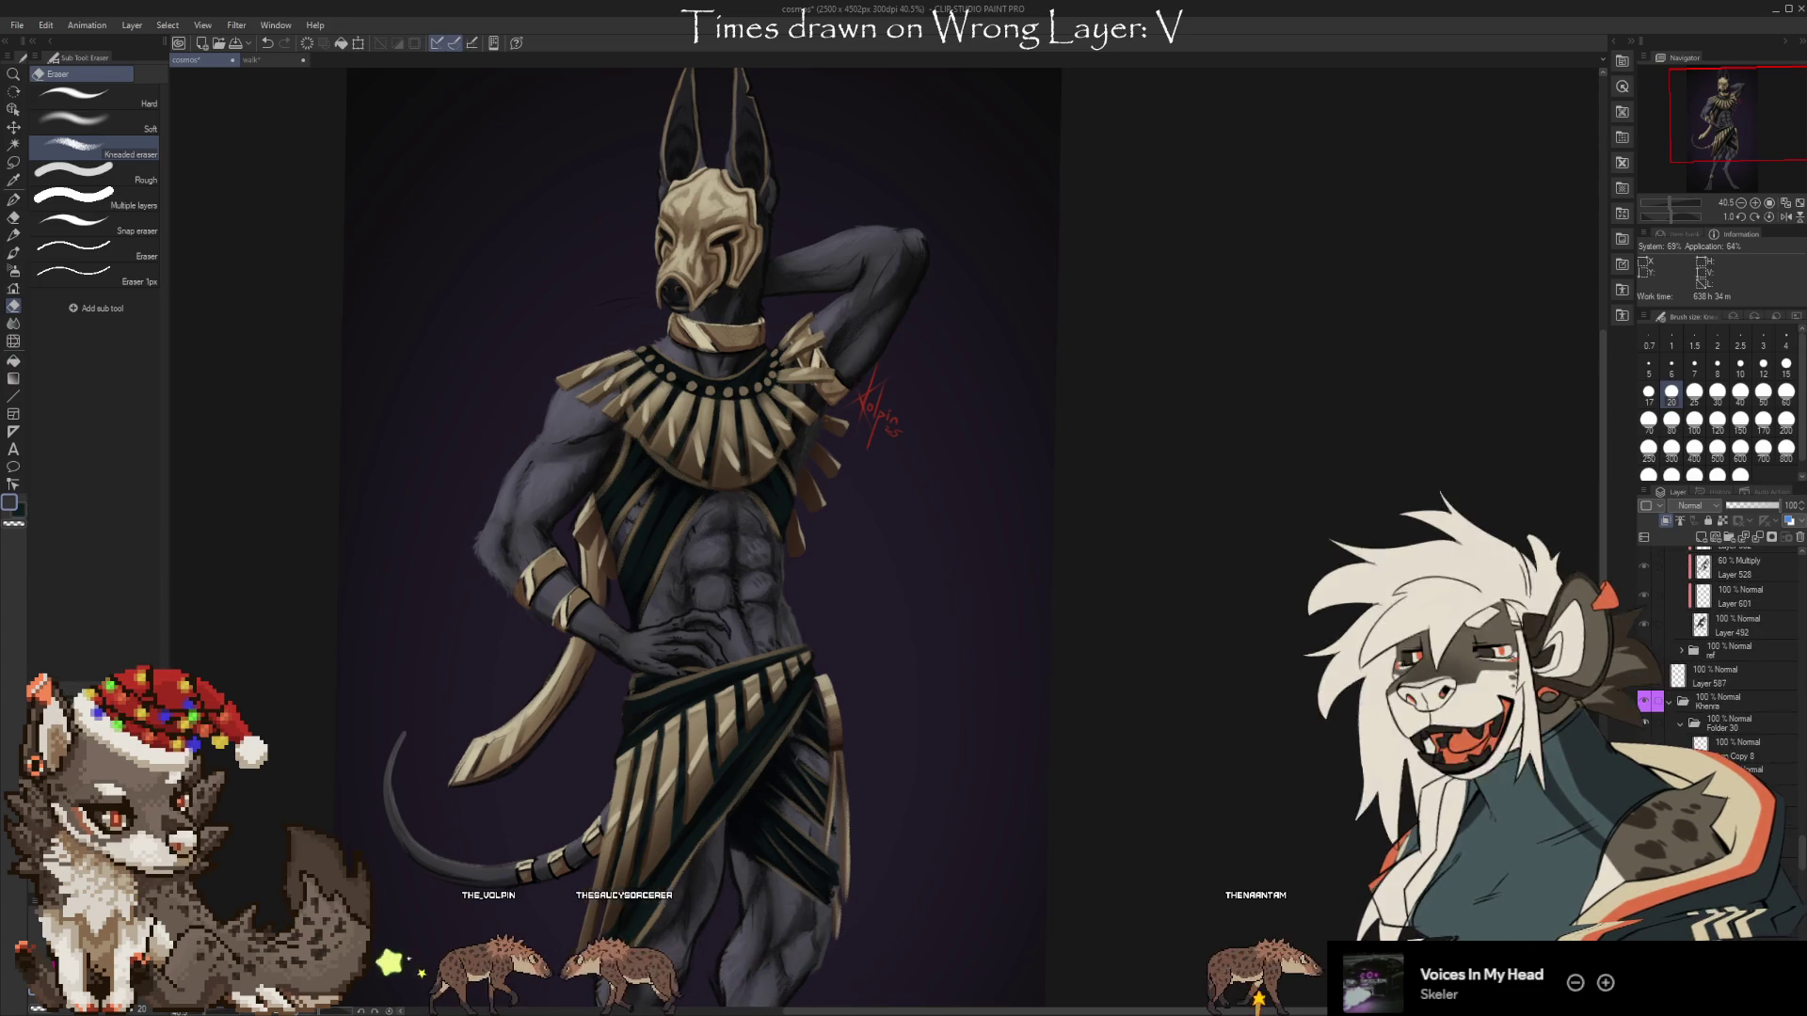
scroll(1722, 659, down, 3)
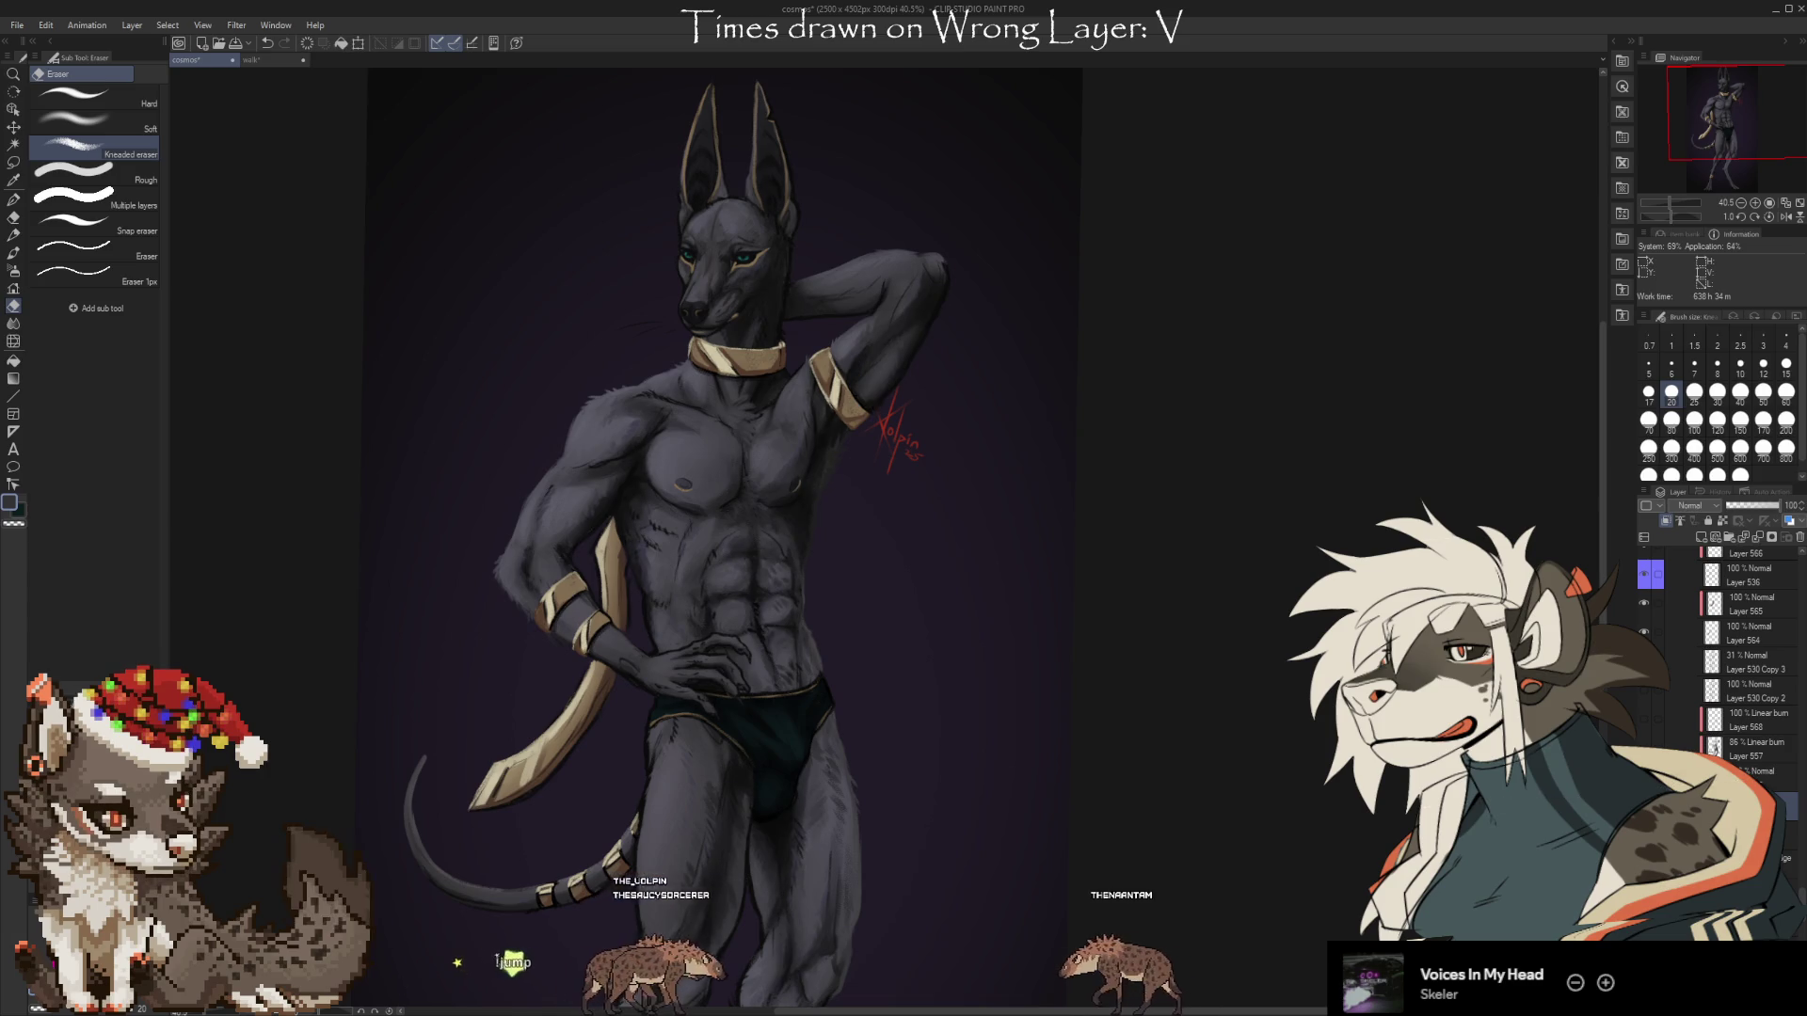
click(1802, 894)
drag(1802, 894, 1800, 816)
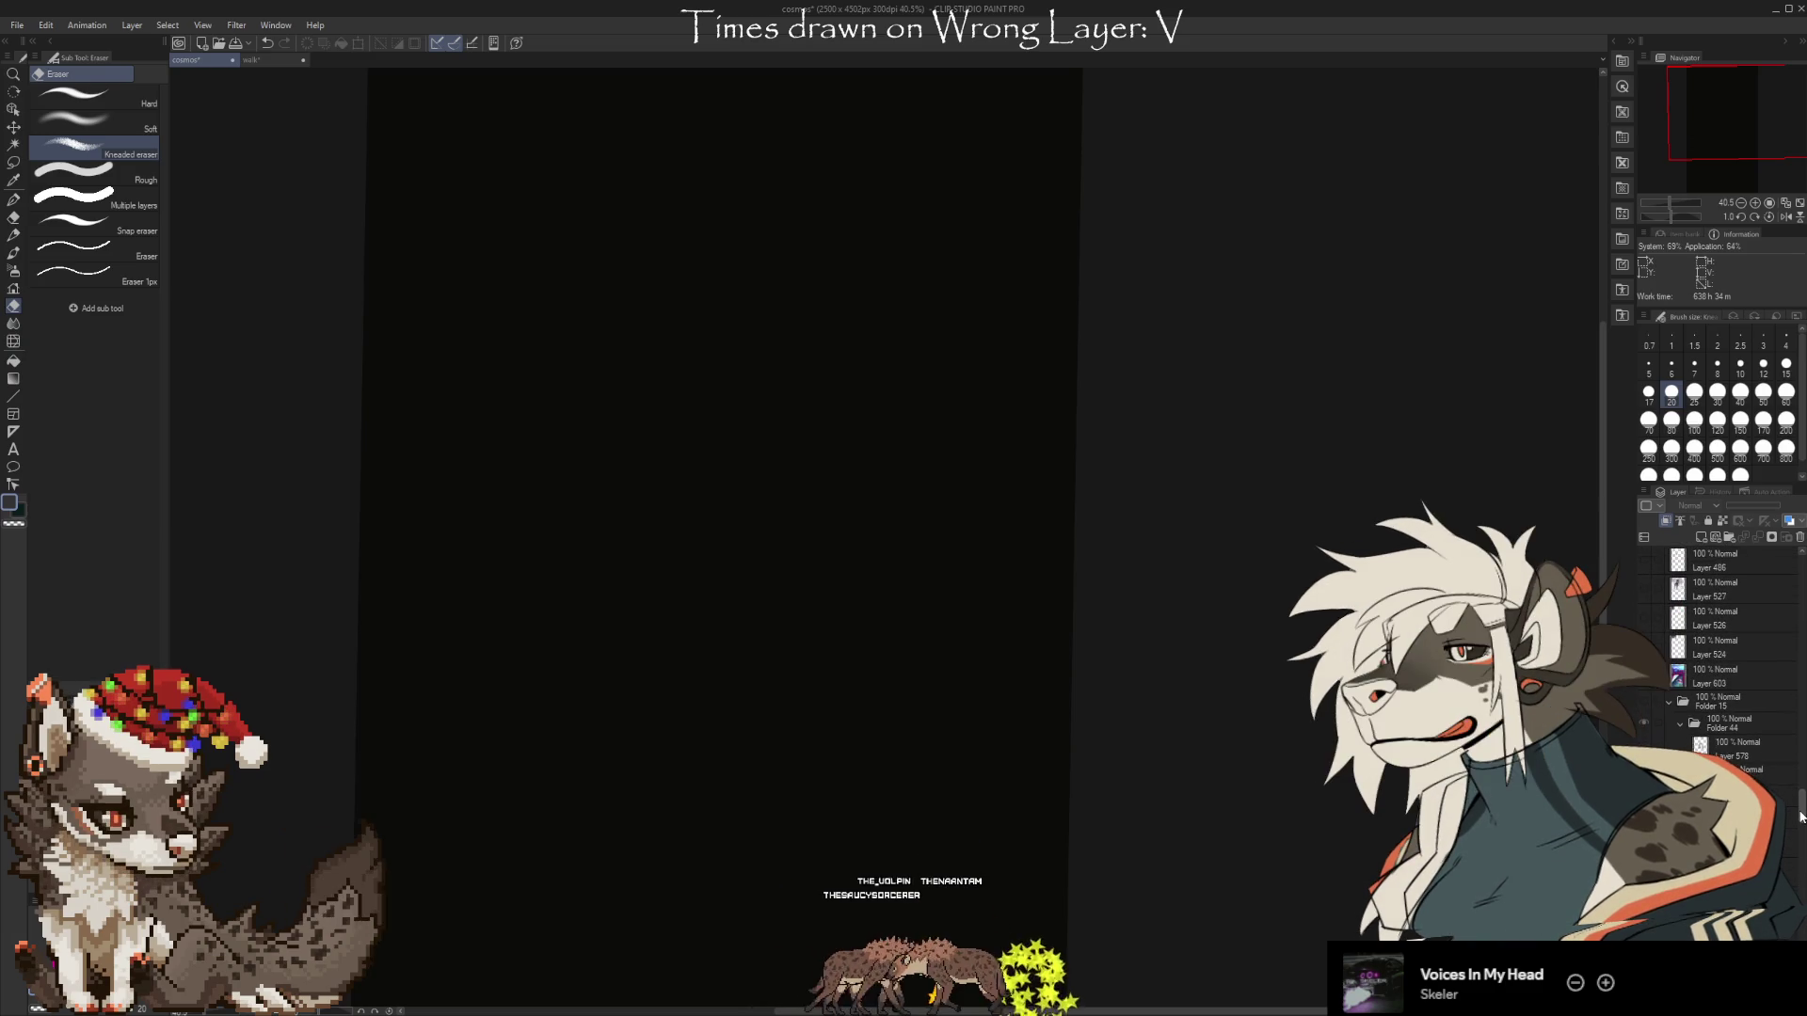
click(1644, 710)
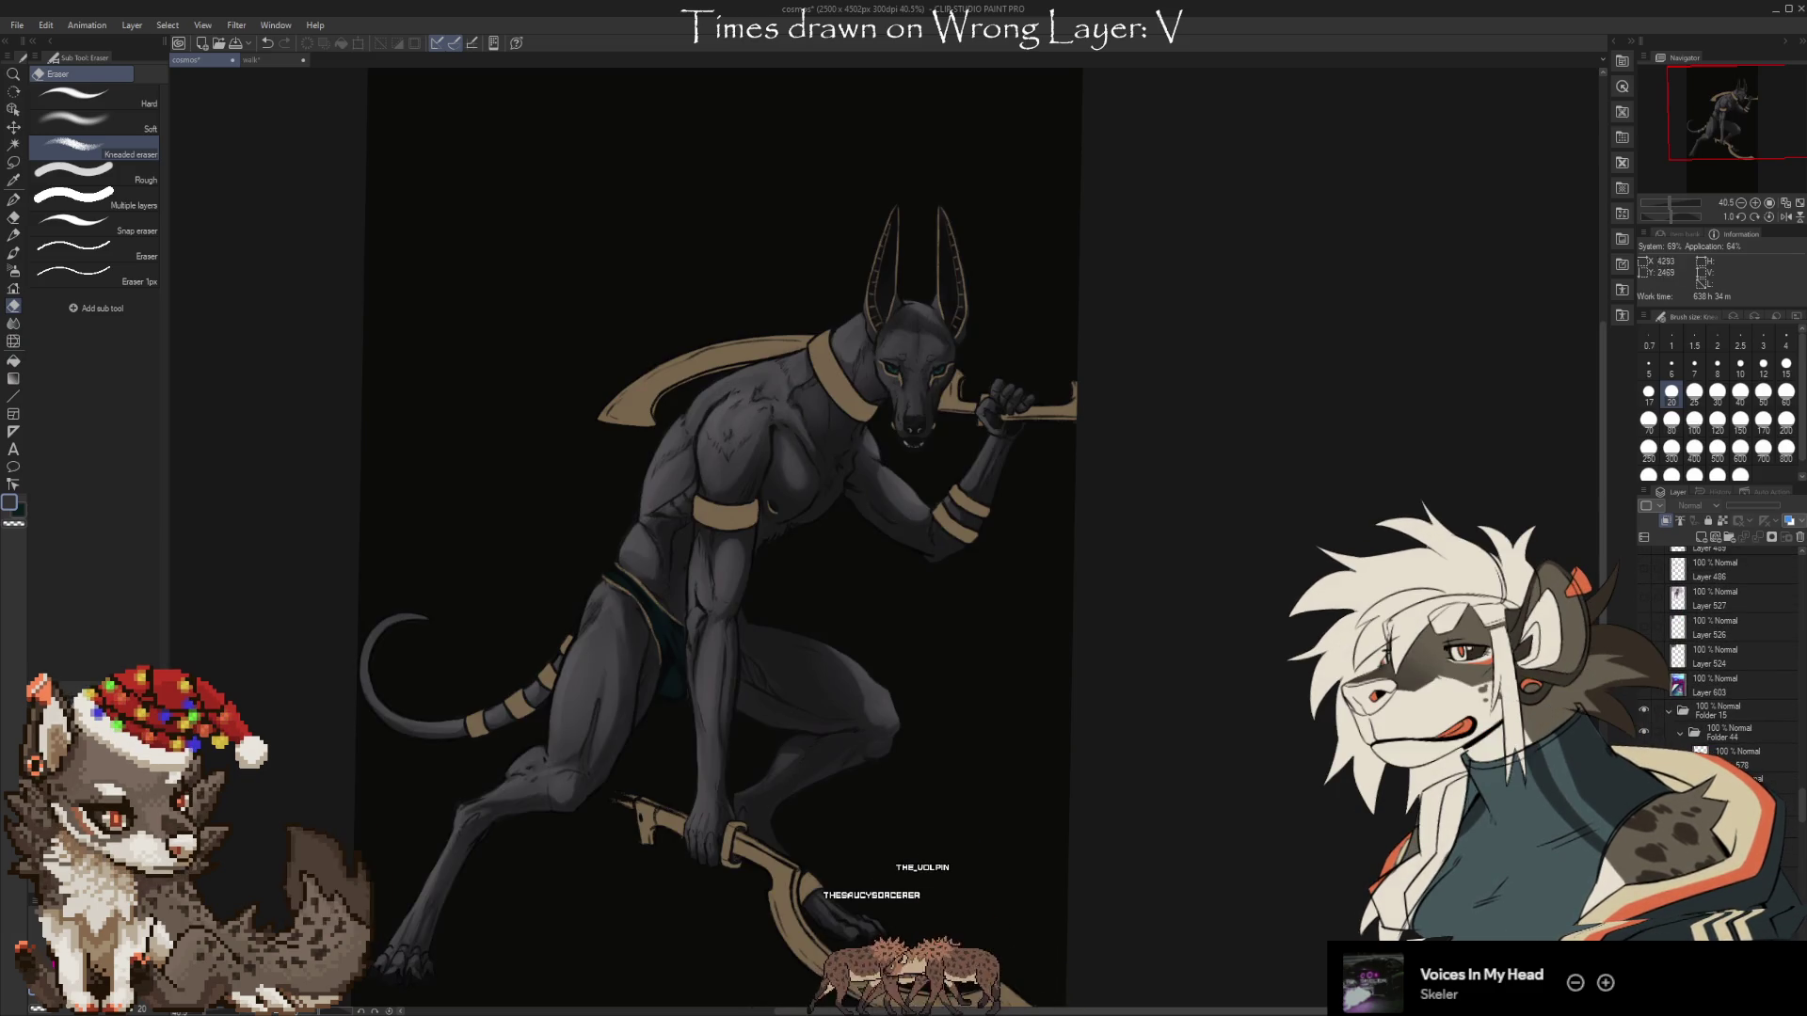
Create a new raster layer for shading, choose the Soft airbrush, and zoom out to 45%.
scroll(826, 432, up, 1)
scroll(825, 432, up, 2)
drag(1801, 817, 1802, 852)
click(1702, 537)
key(b)
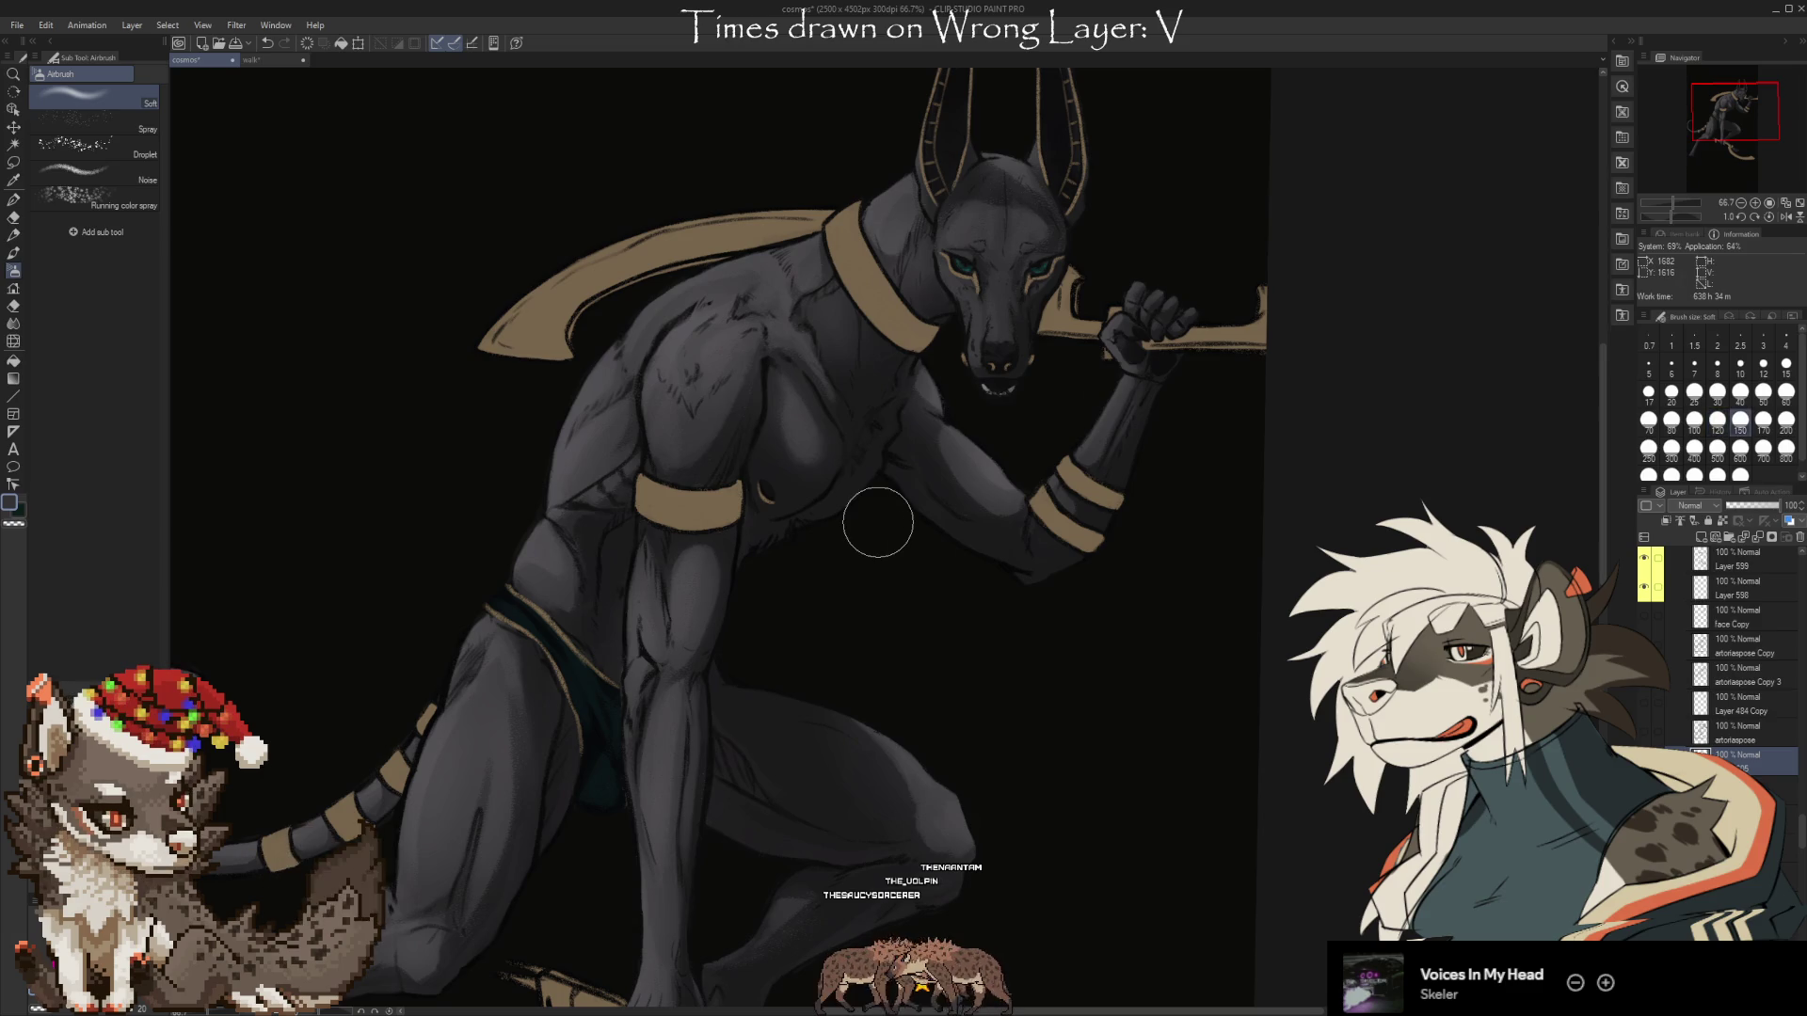
scroll(1065, 658, down, 2)
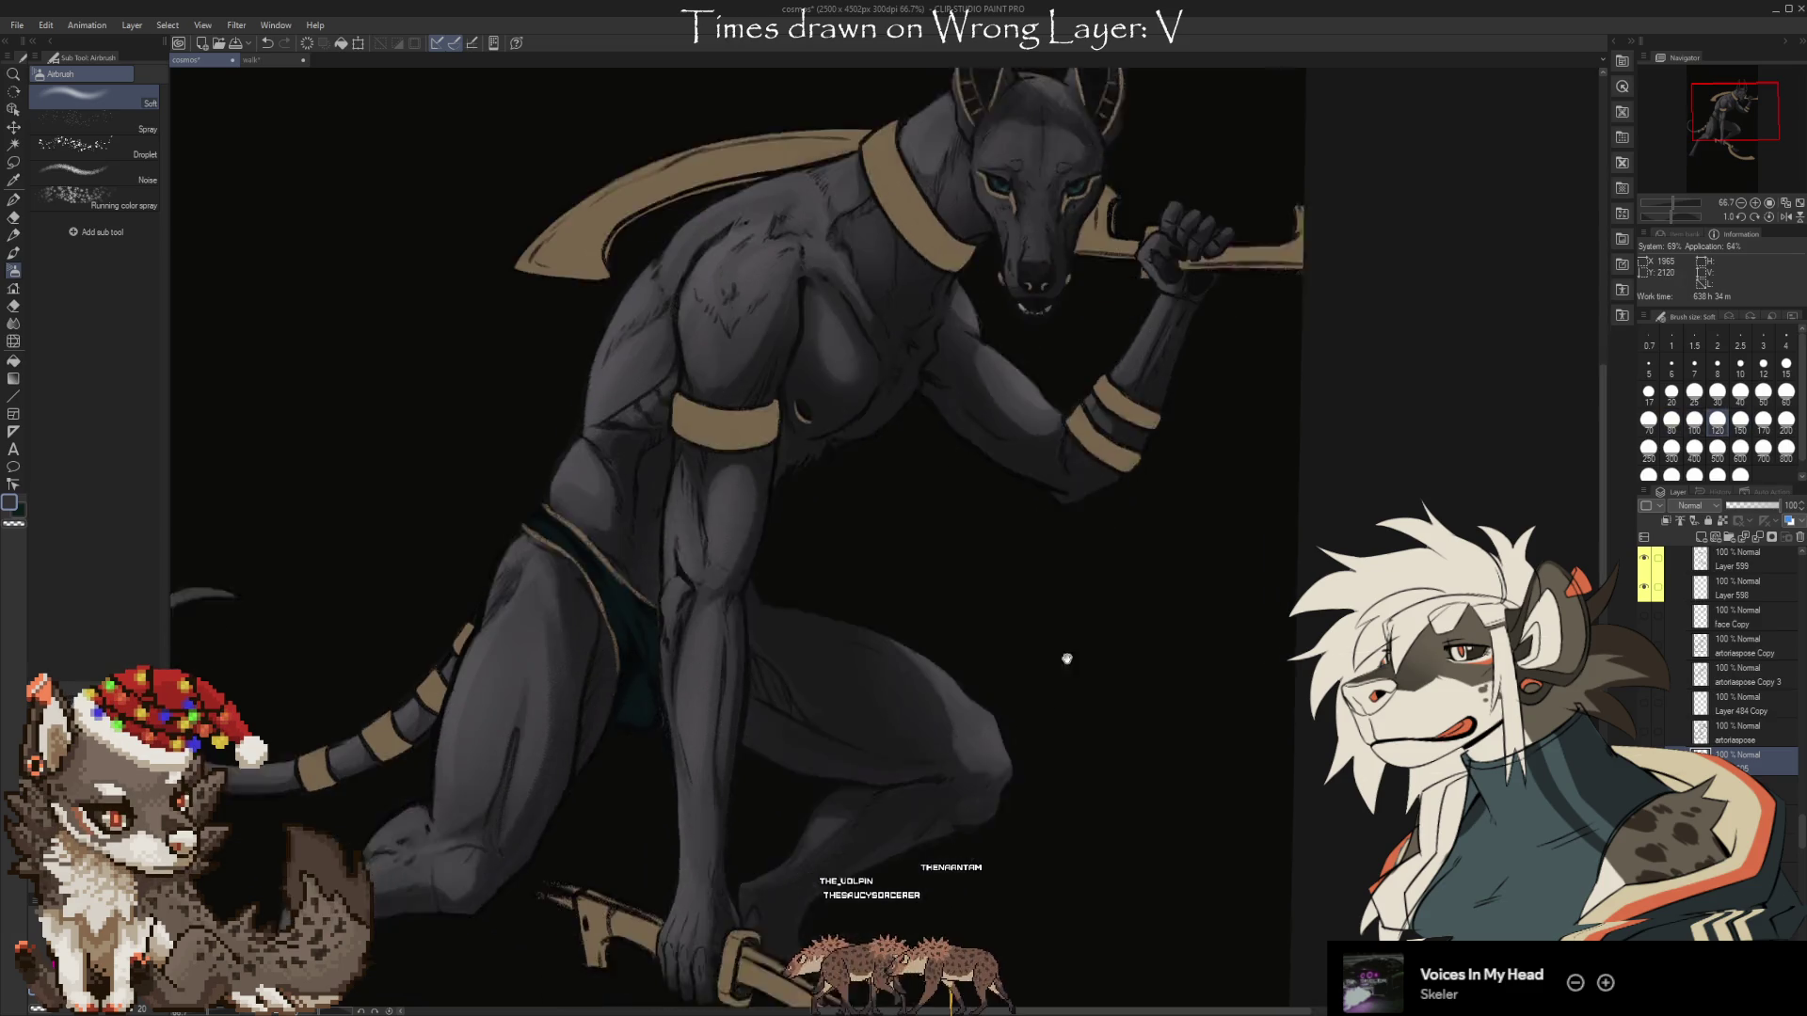
scroll(1047, 687, down, 1)
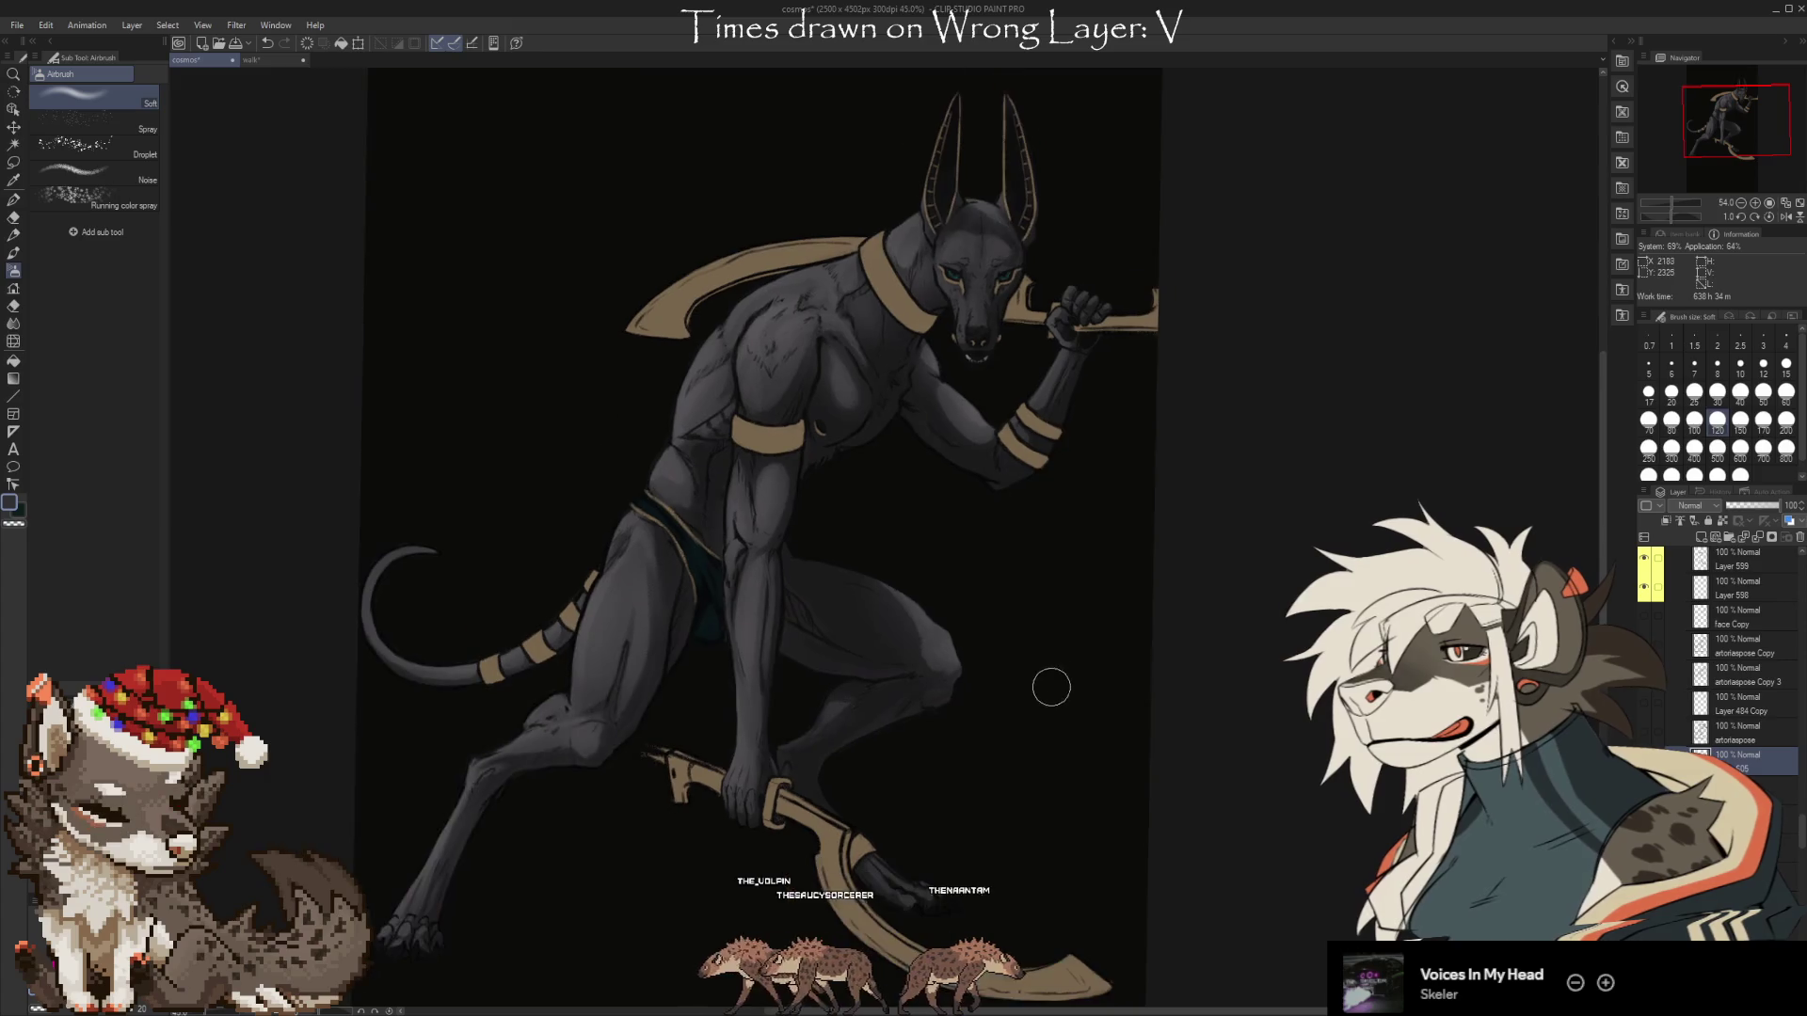
scroll(1041, 750, down, 1)
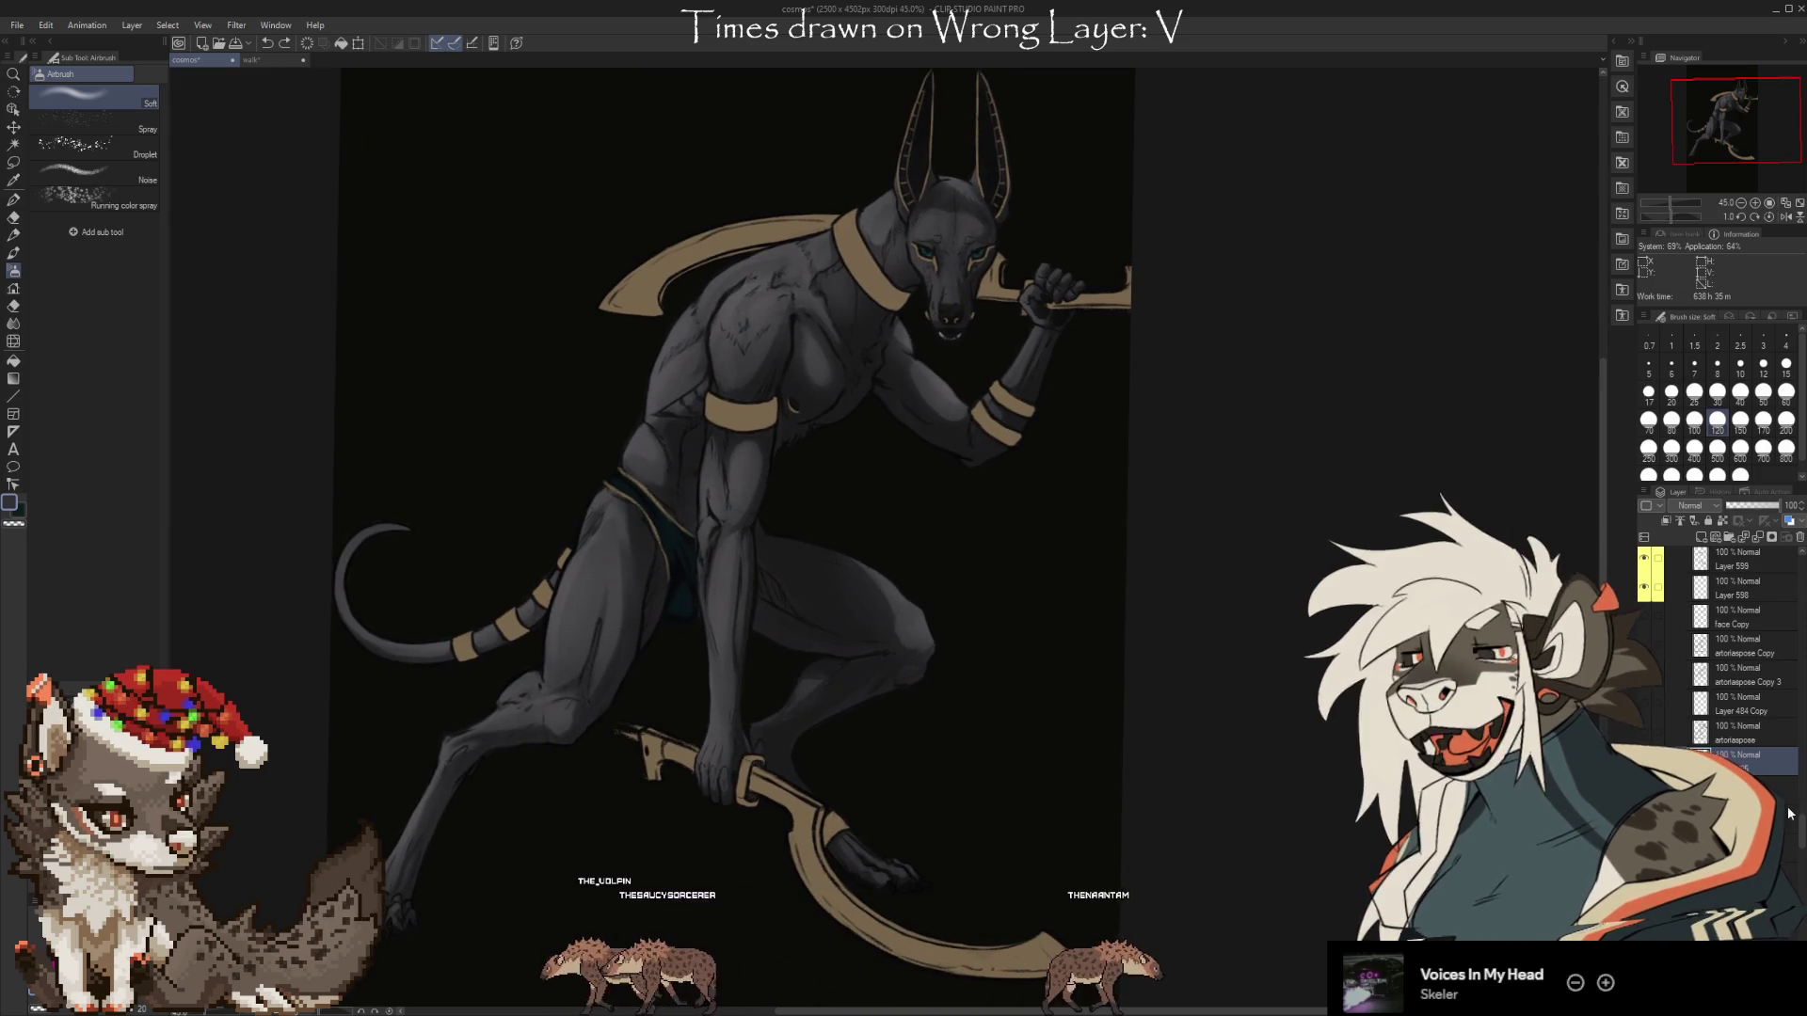
mouse_move(1800, 833)
mouse_down()
mouse_move(1799, 929)
mouse_move(1800, 828)
mouse_up()
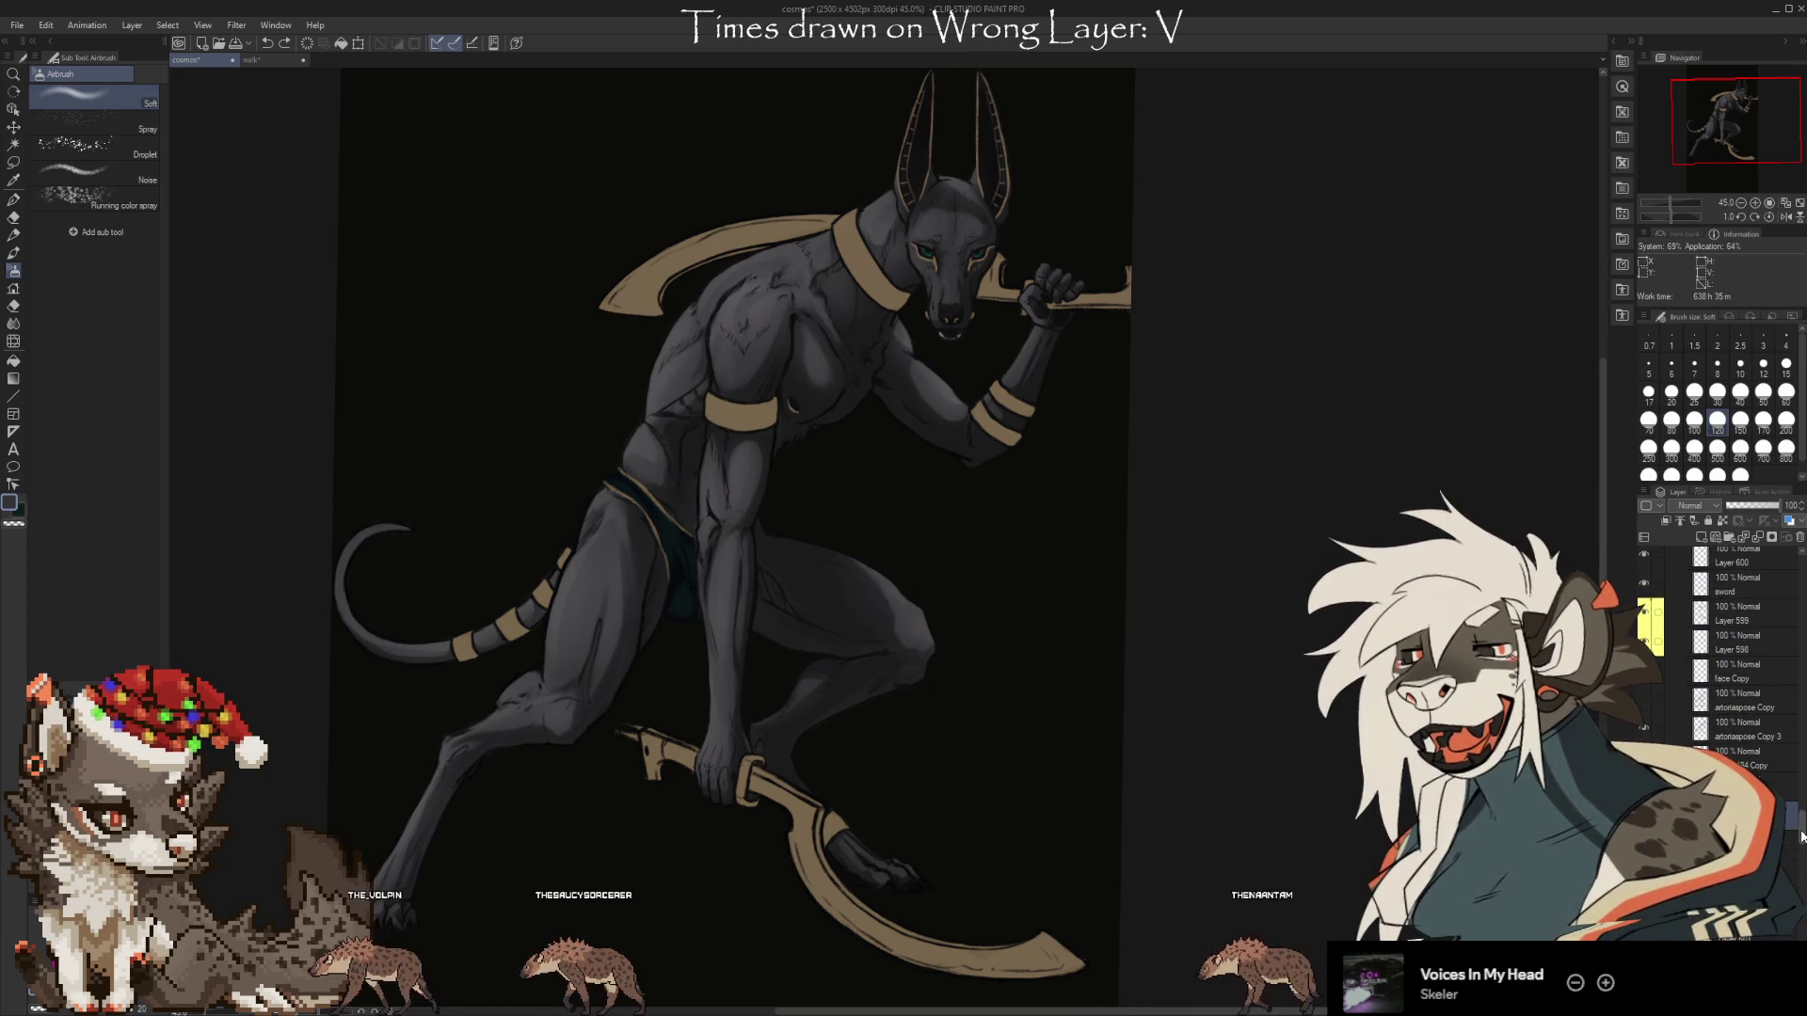
key(i)
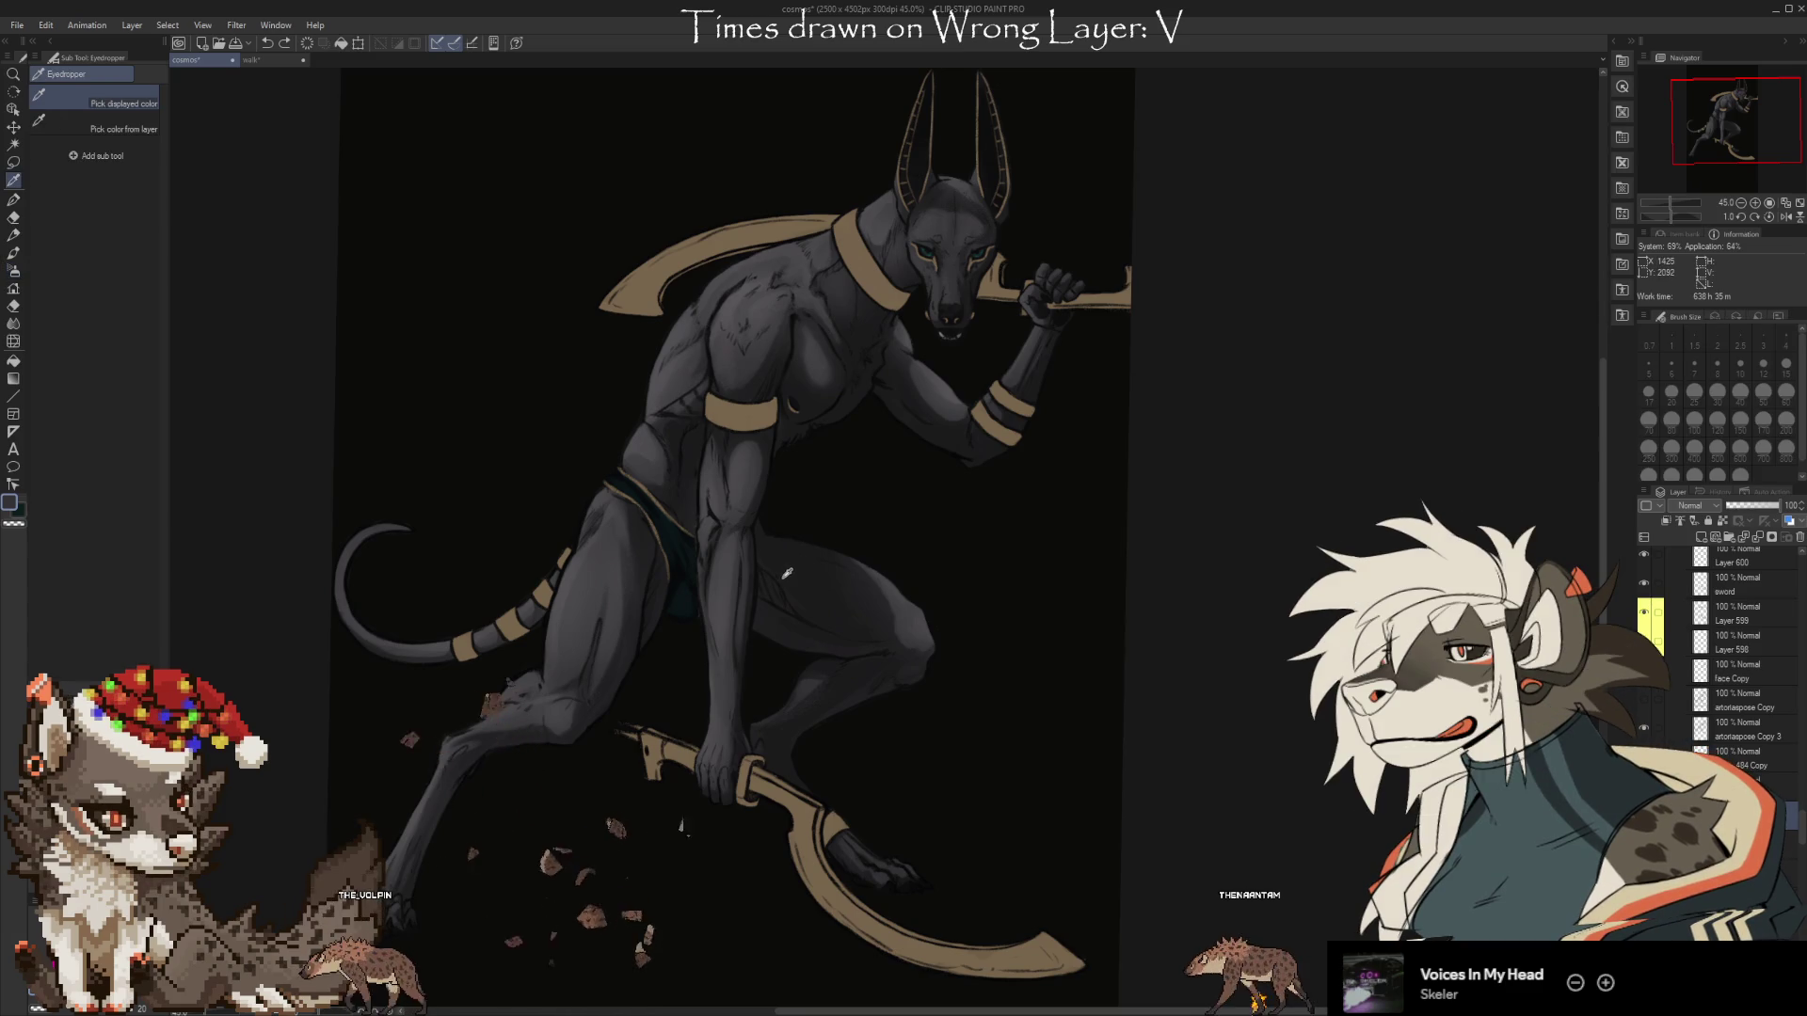
Briefly show the reference artwork, then return to the Soft airbrush at about size 70.
key(ctrl+z)
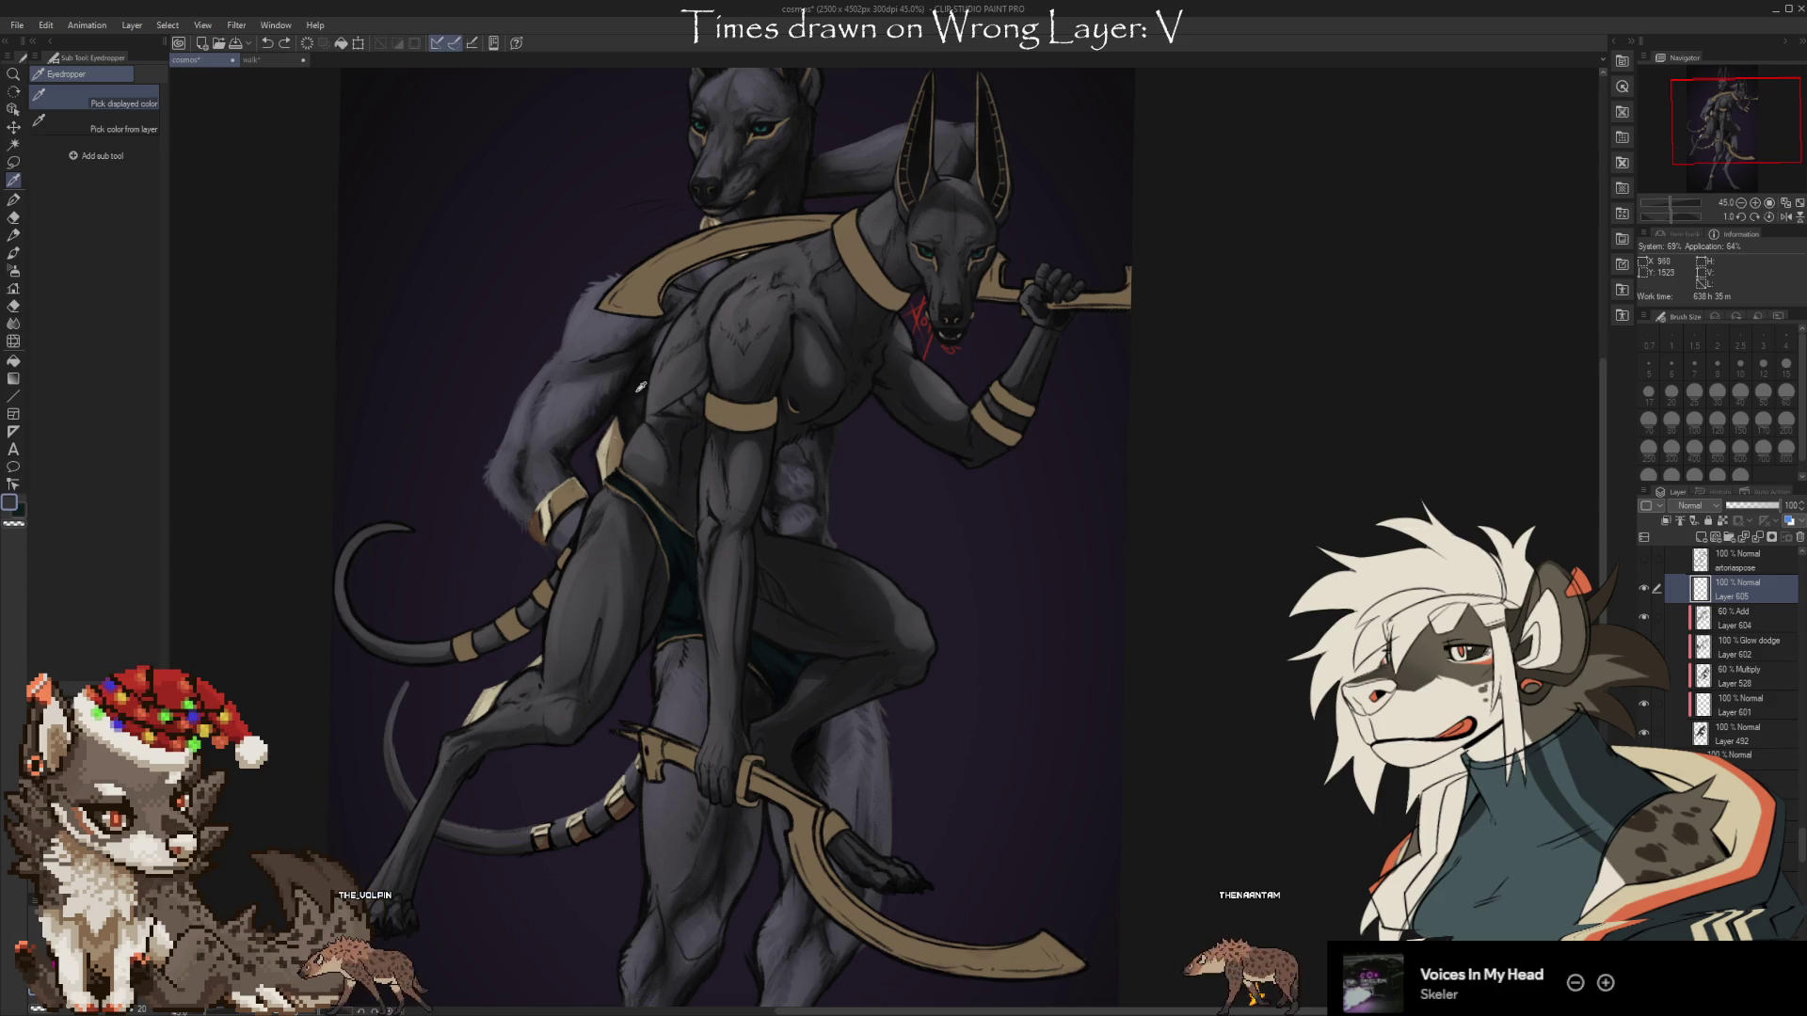
key(b)
key(ctrl+y)
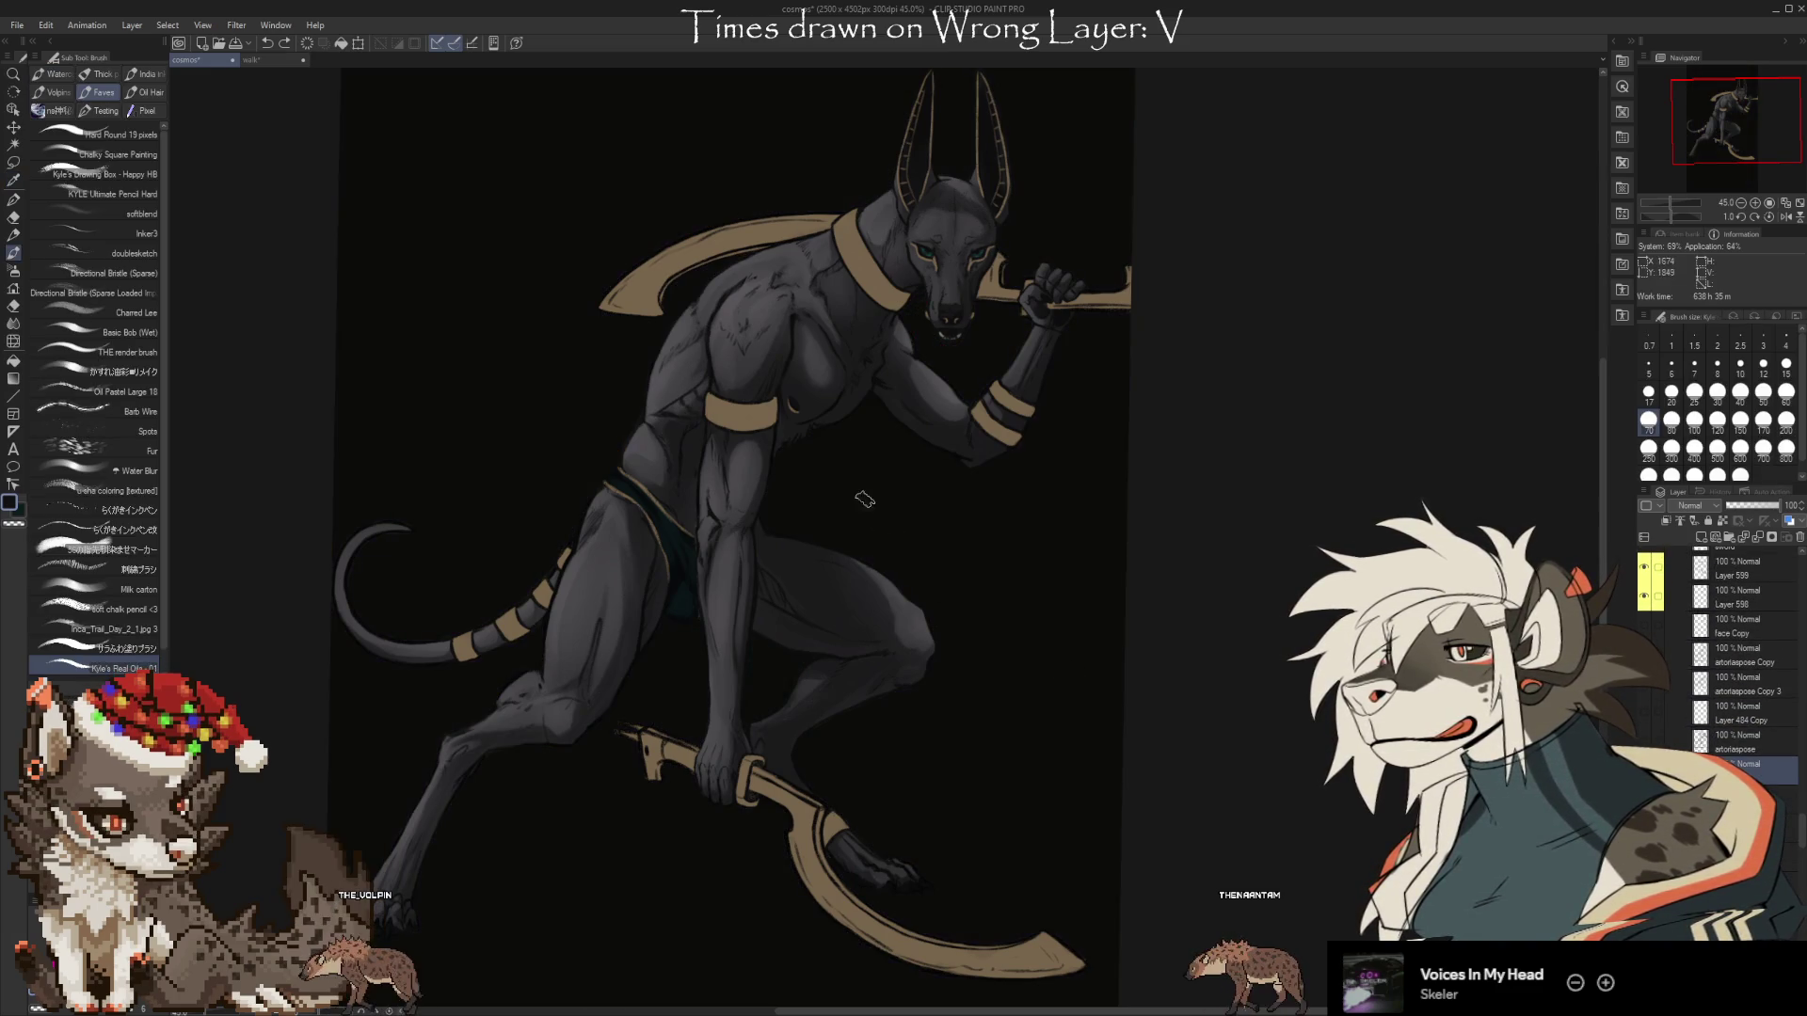
key(b)
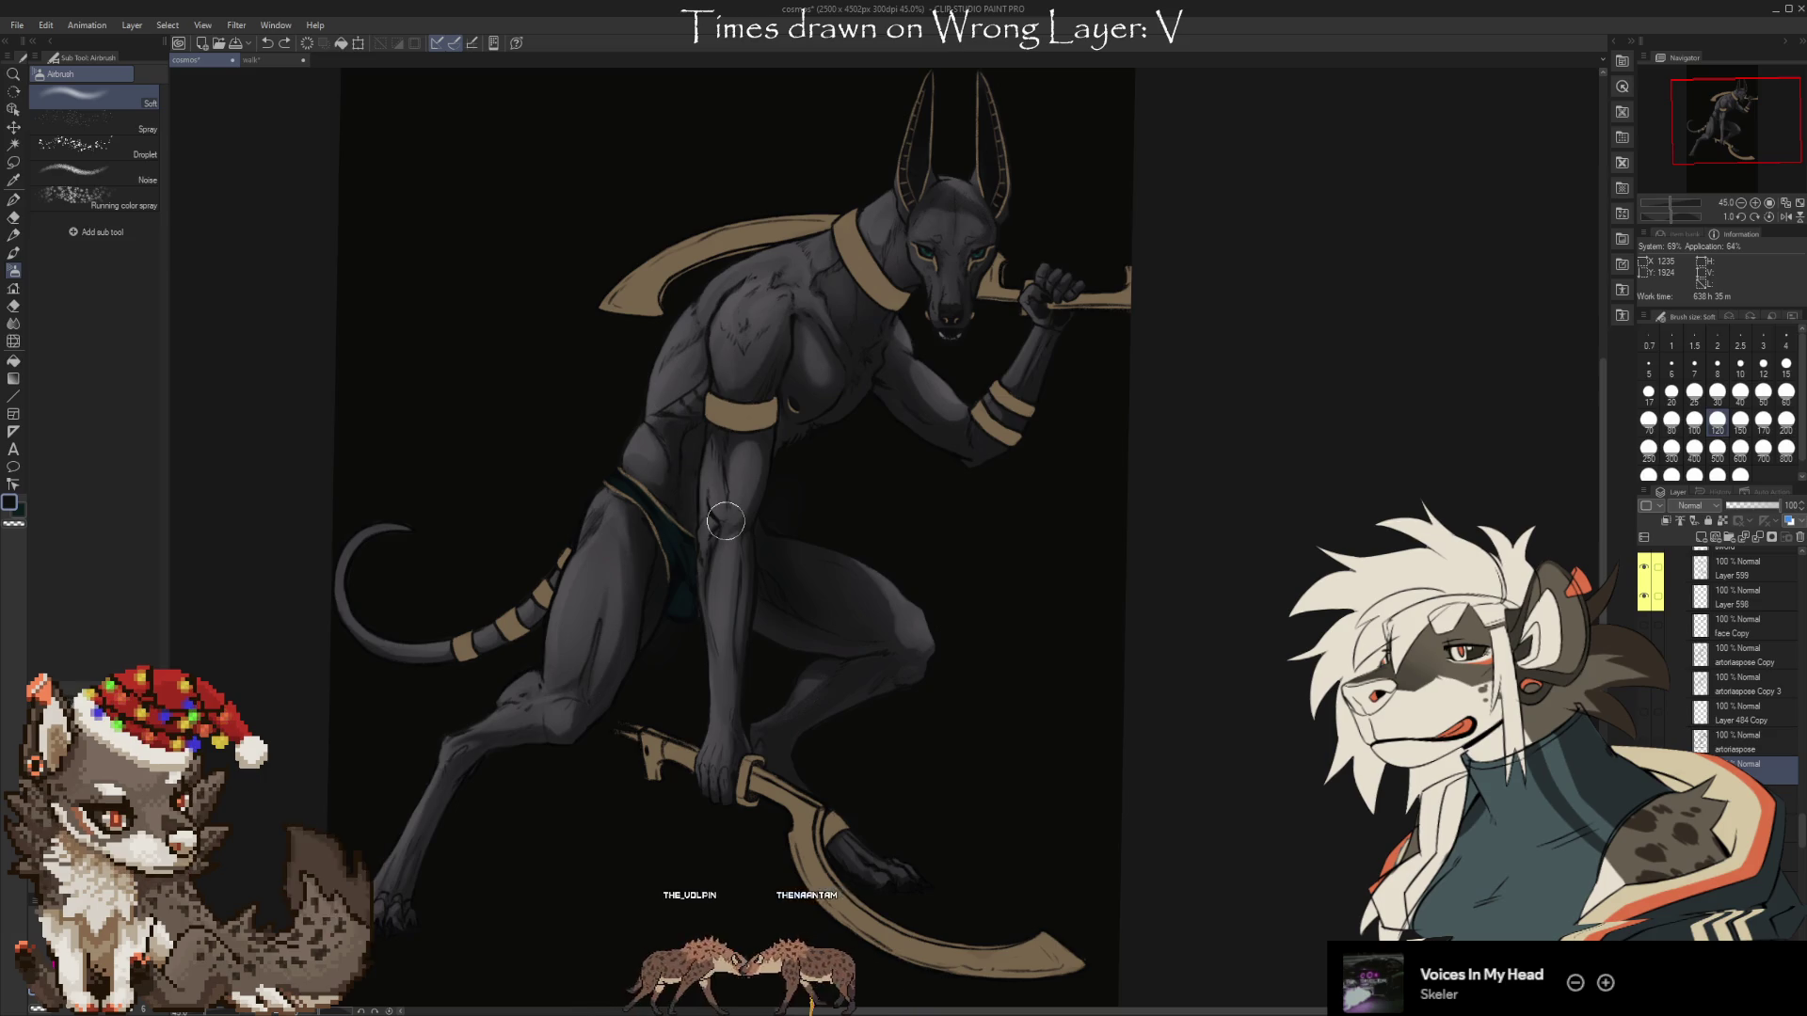
key(bracketleft)
key(bracketleft)
key(bracketleft)
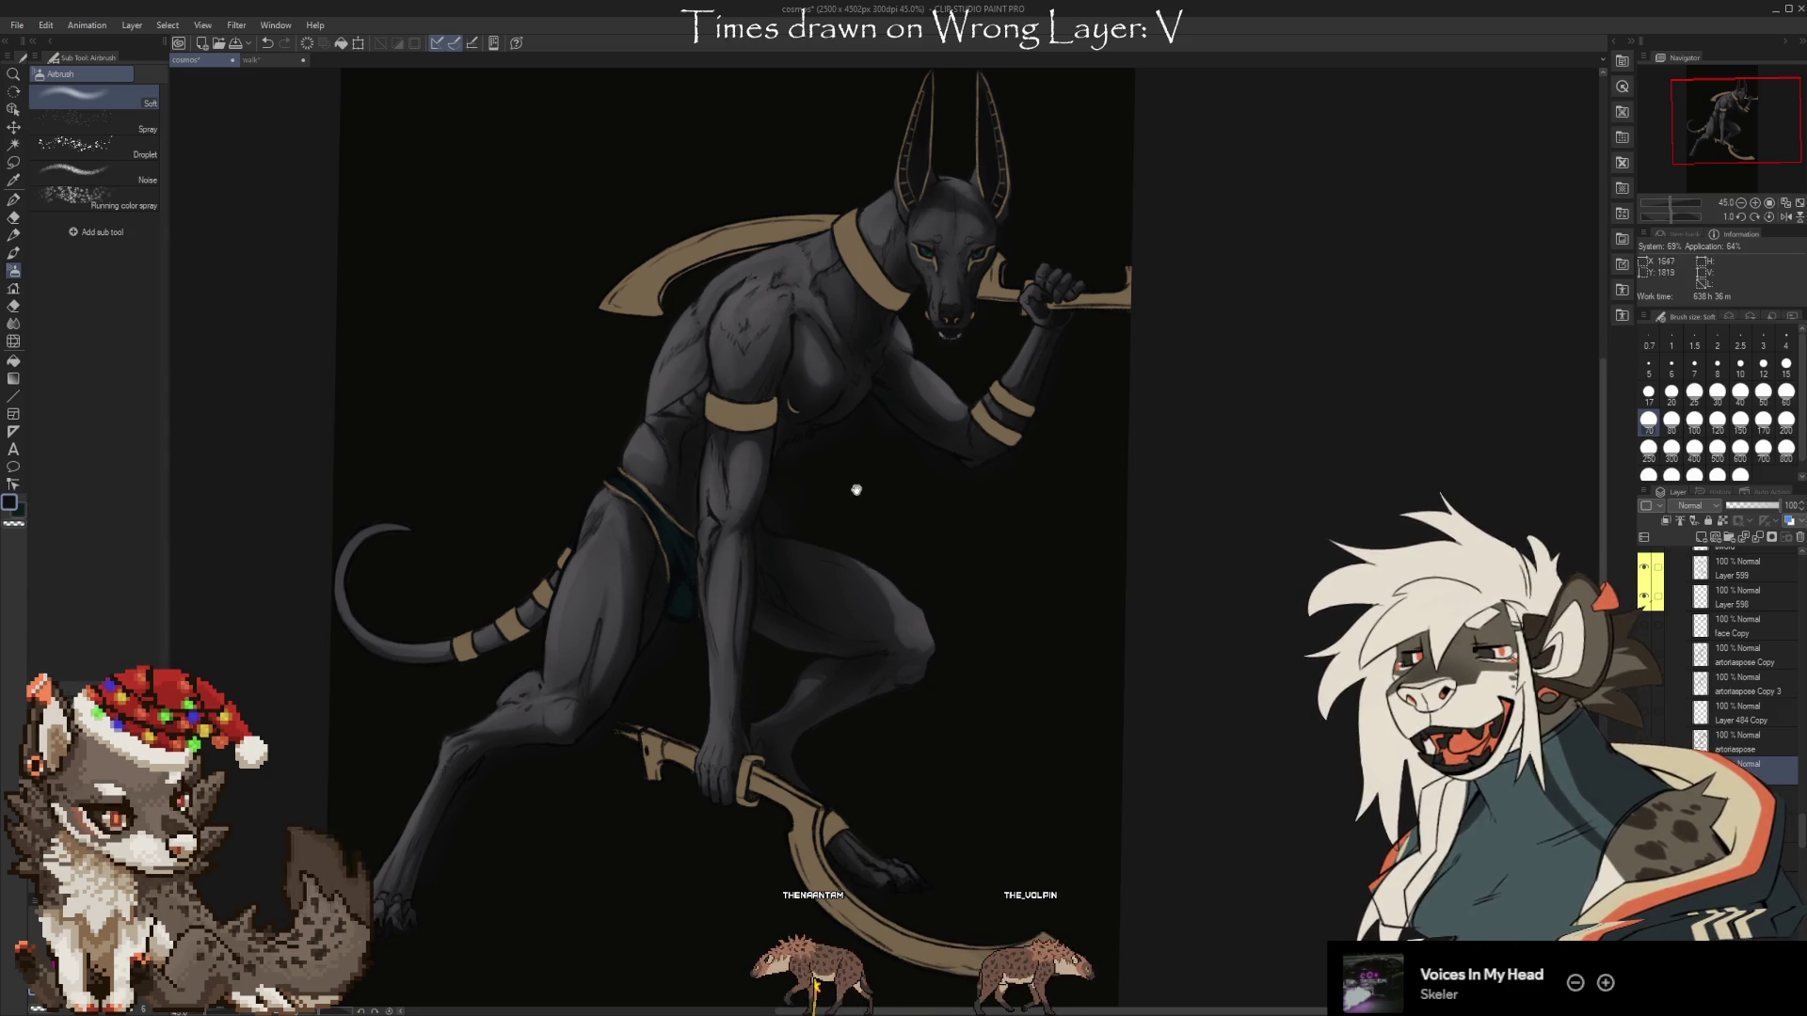
Clip the new shading layer to the figure layer below with Clip at Layer Below.
scroll(759, 463, up, 2)
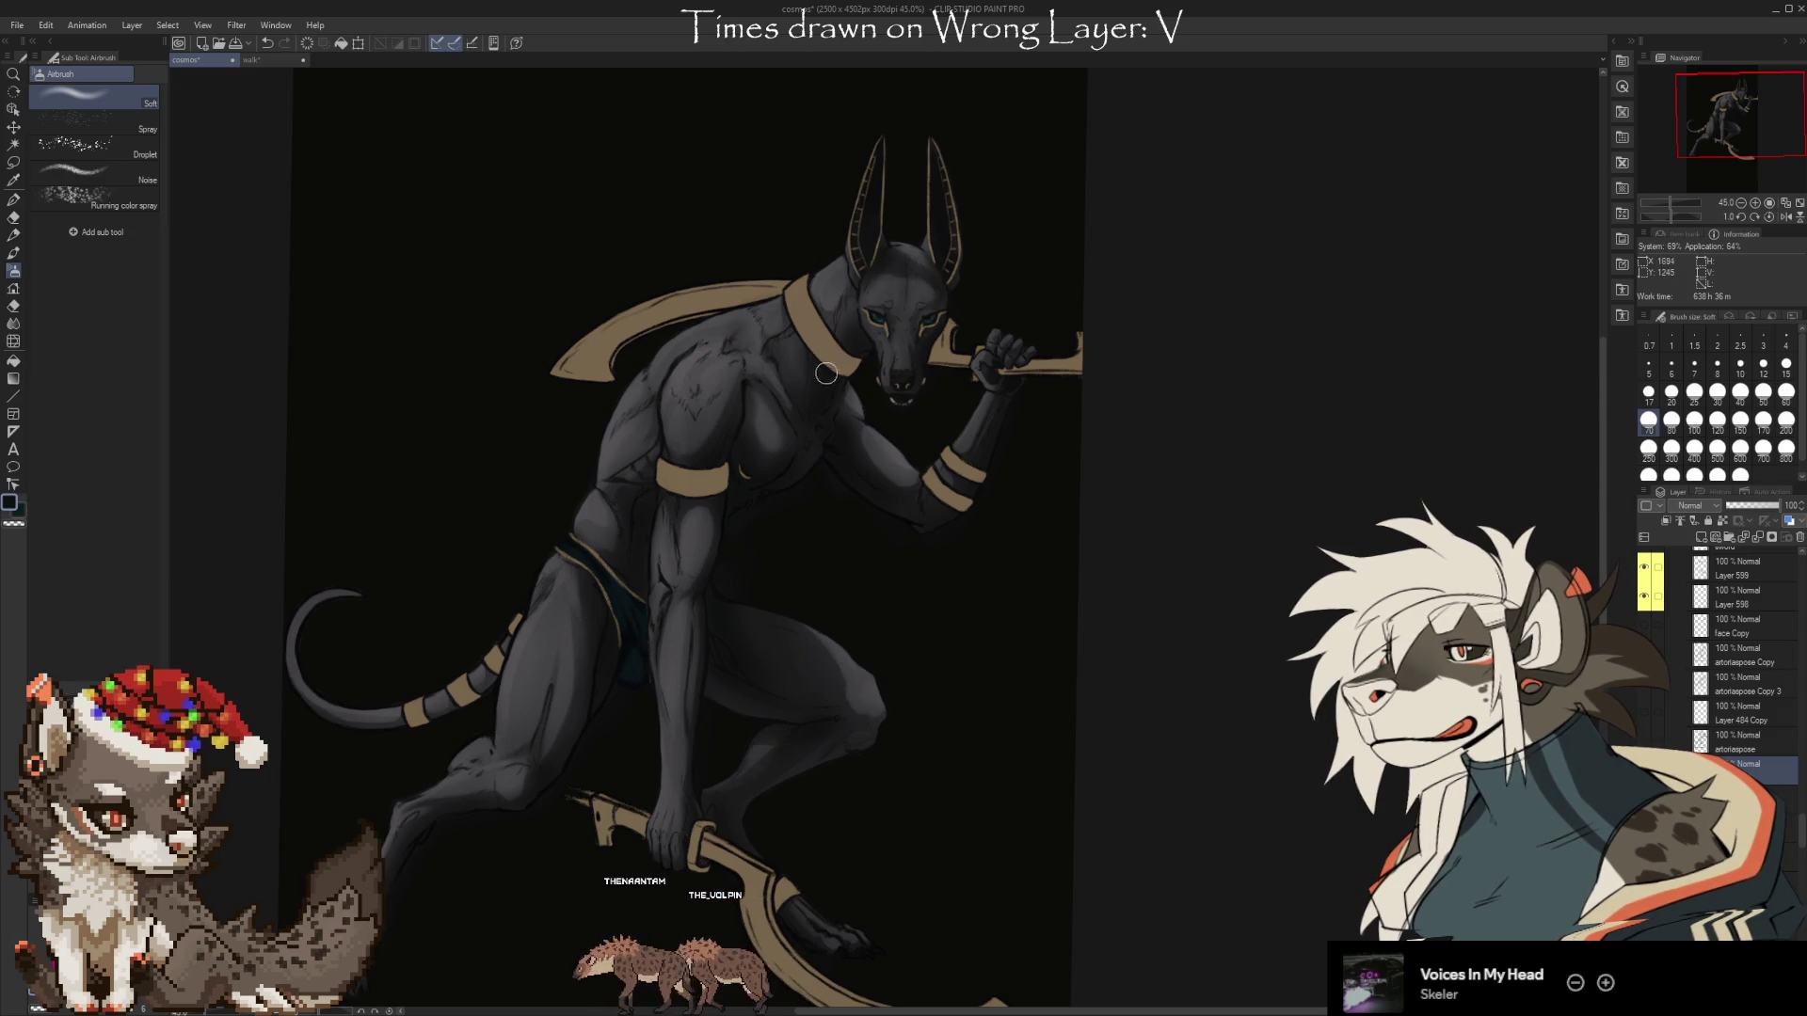
scroll(1004, 609, up, 1)
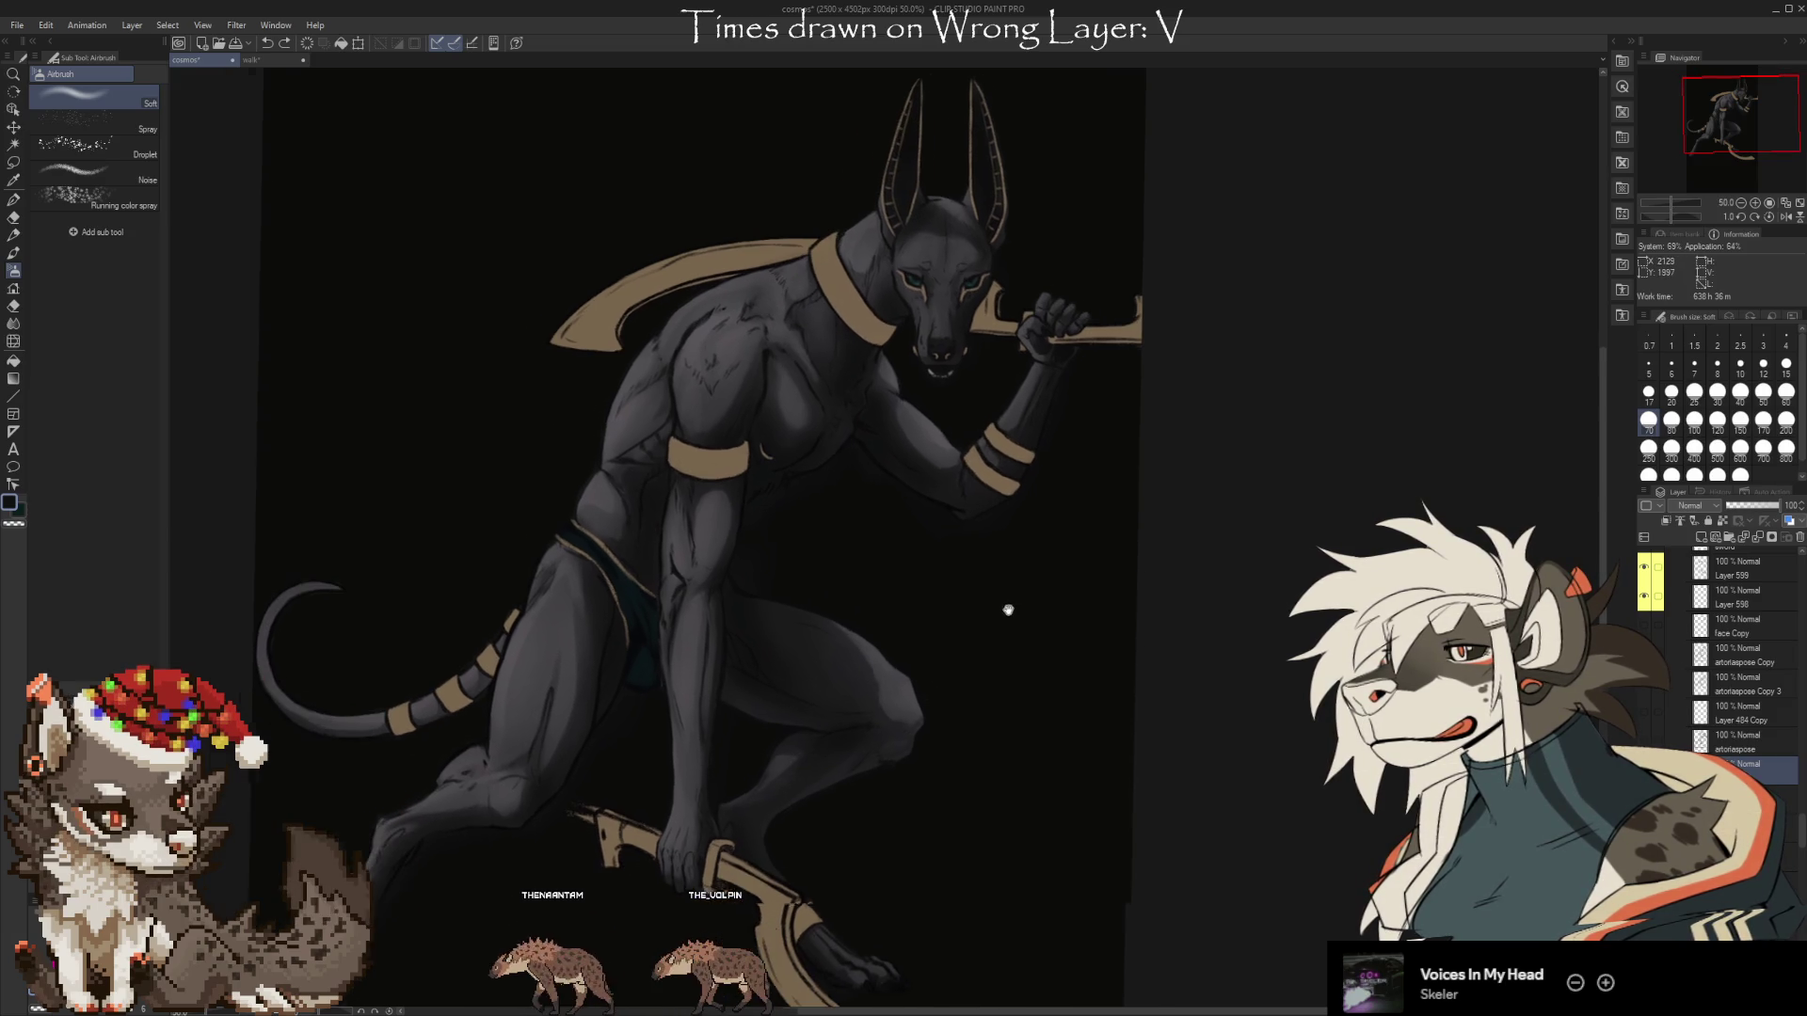
key(b)
key(b)
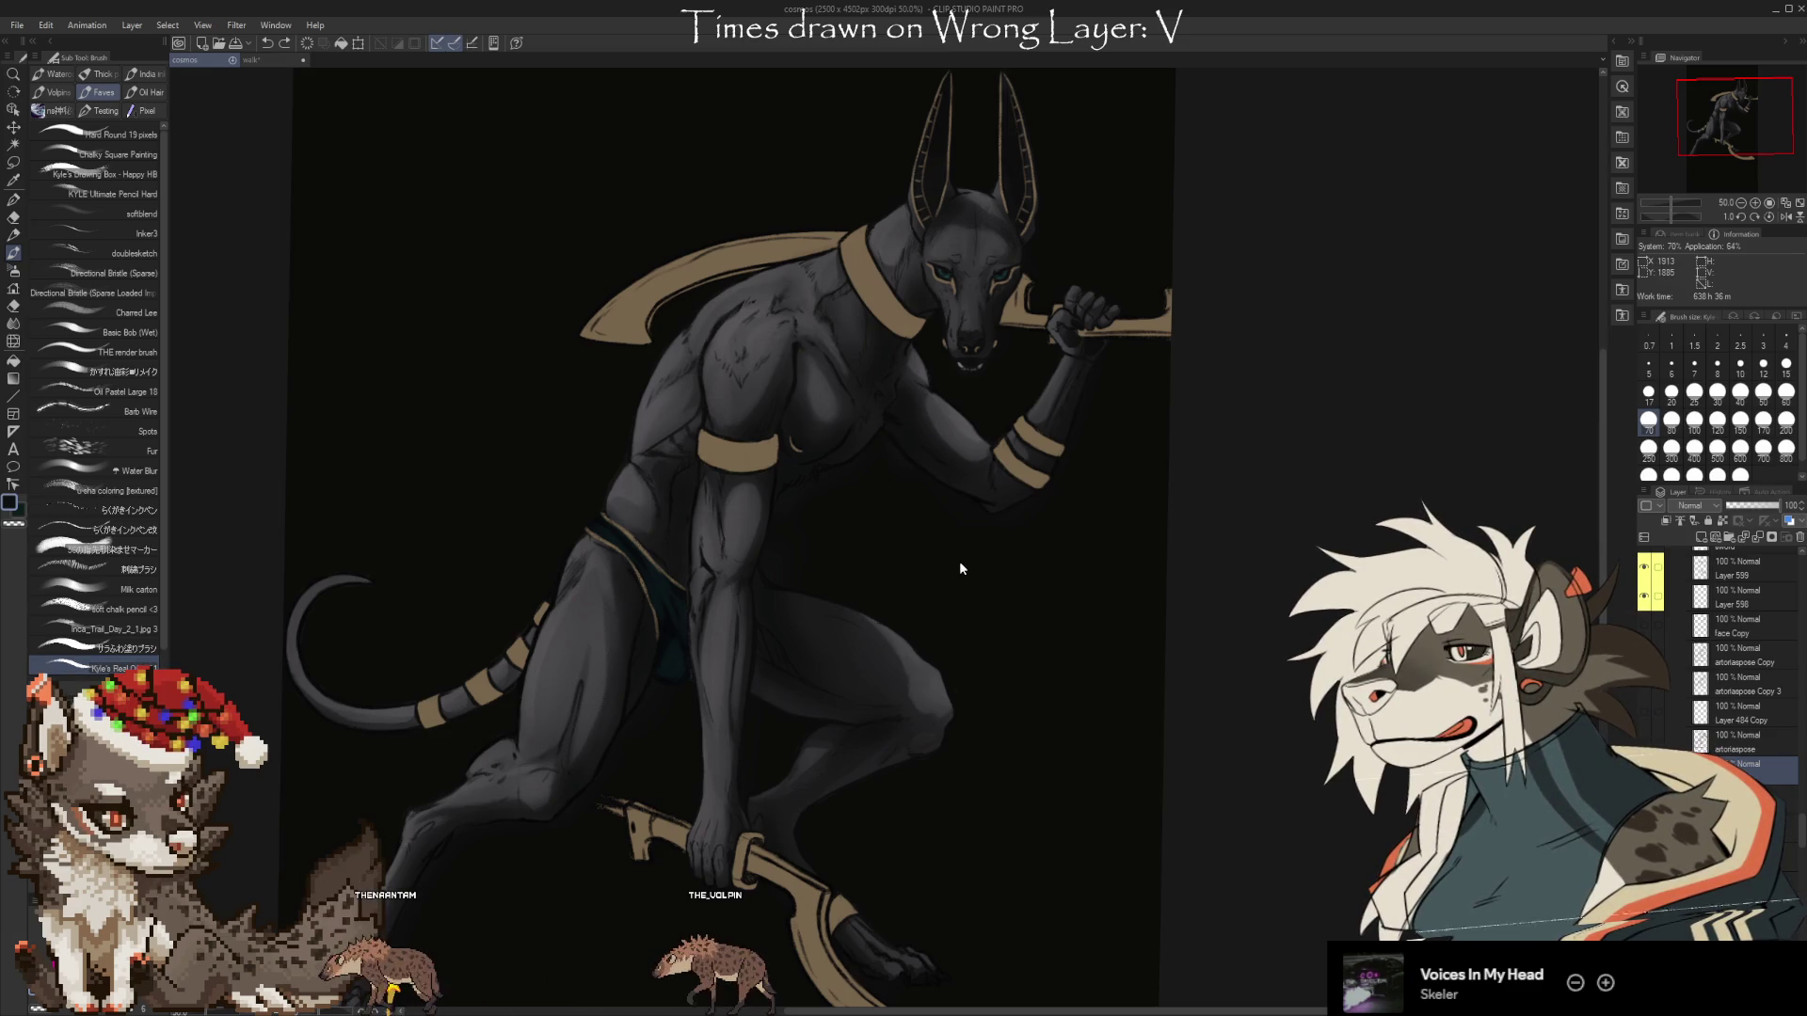
click(1665, 520)
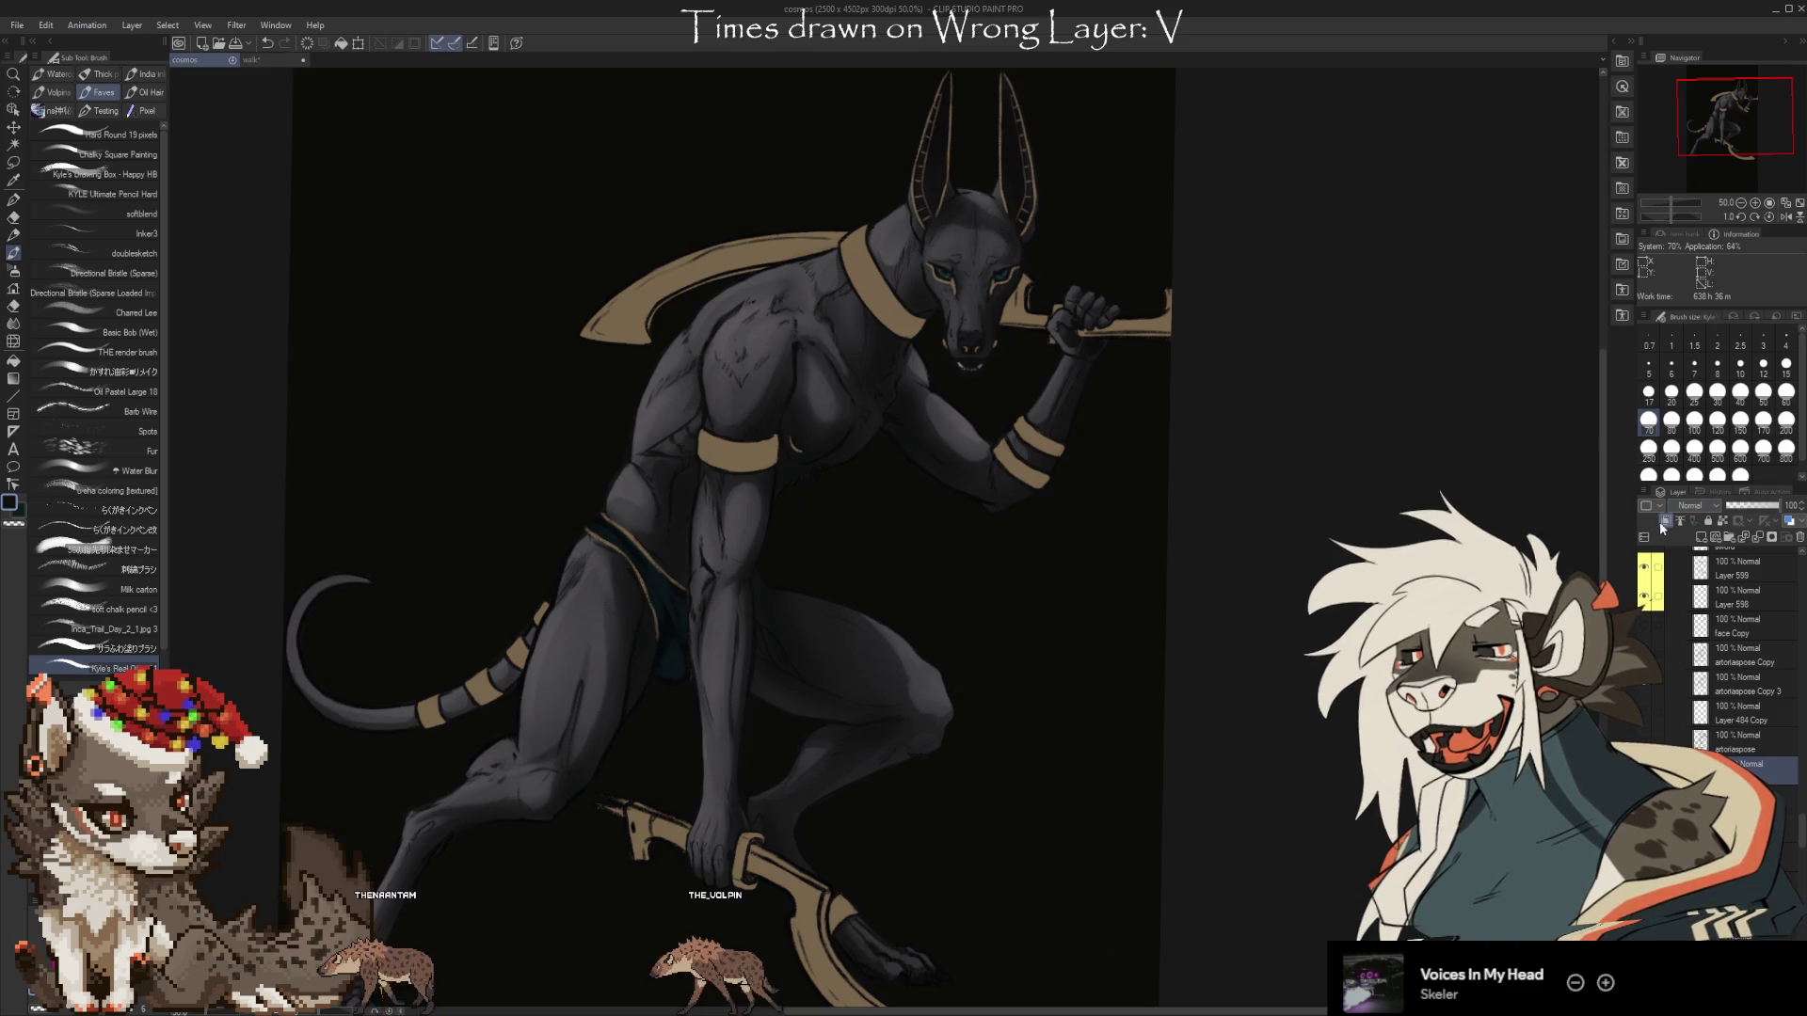